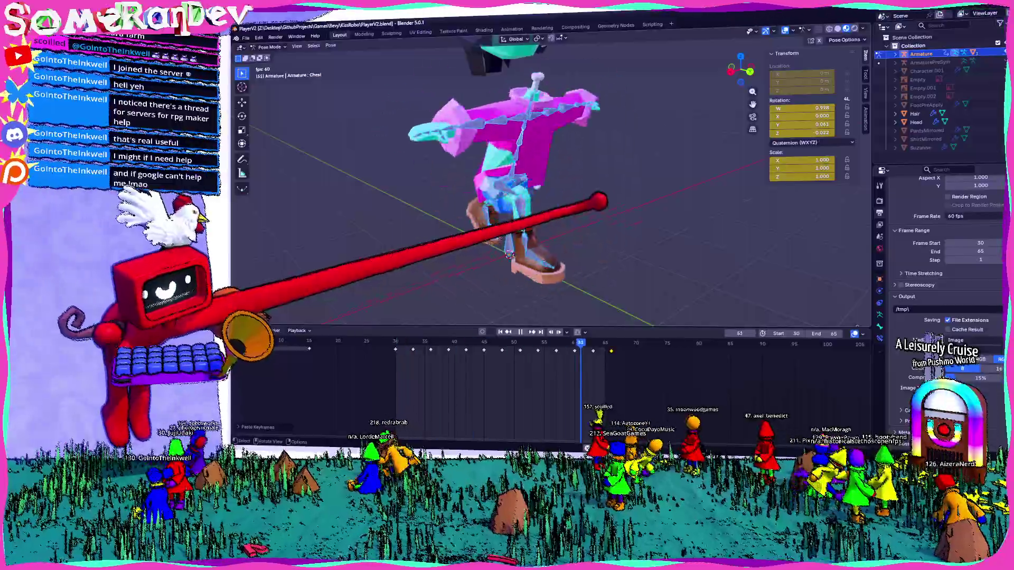
# - Pause the walk animation at frame 43 and orbit to a close front view of the character
pyautogui.moveTo(561, 194); pyautogui.dragTo(669, 192)
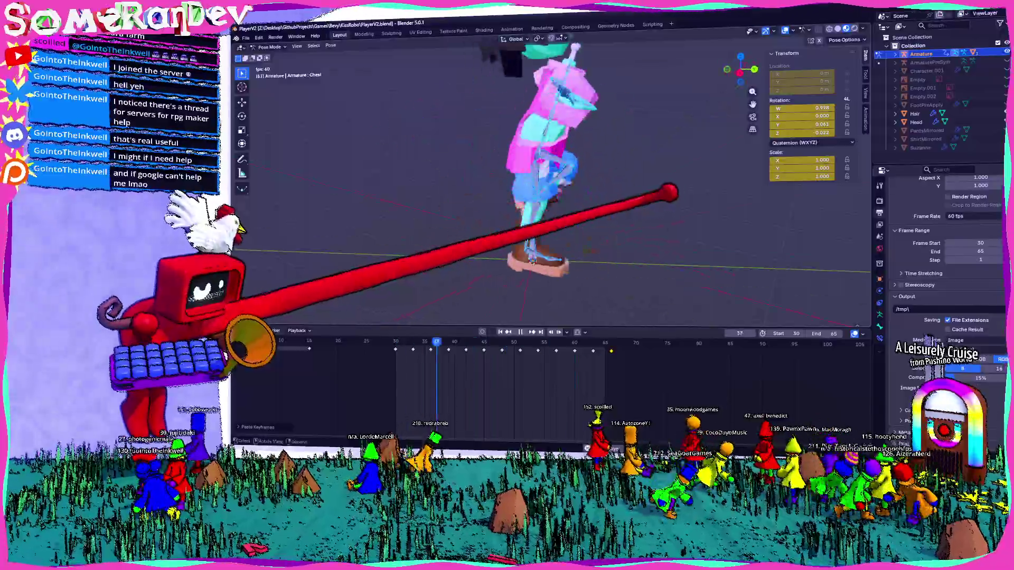
pyautogui.scroll(4, 447, 177)
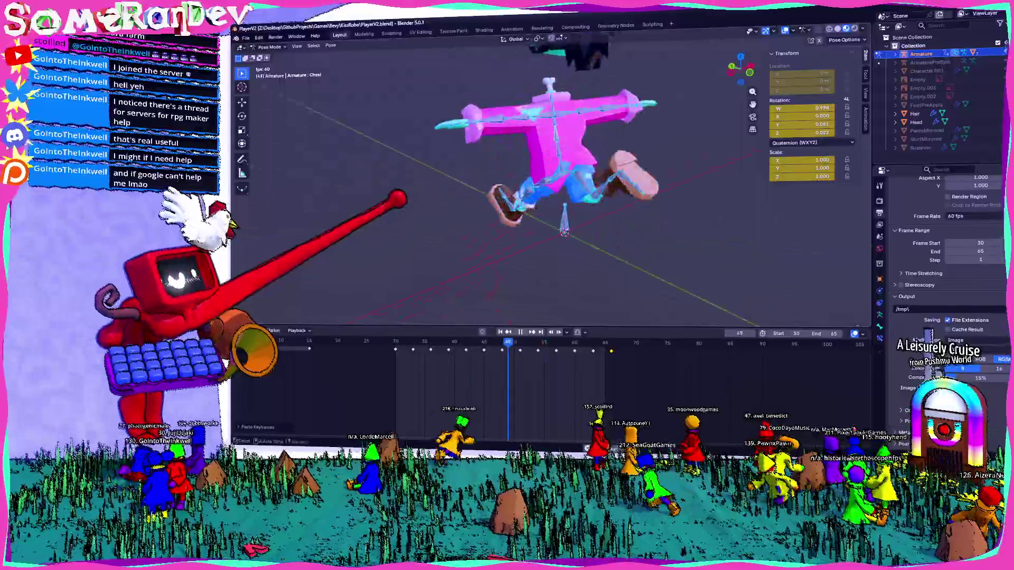
pyautogui.moveTo(516, 170)
pyautogui.mouseDown()
pyautogui.moveTo(559, 222)
pyautogui.moveTo(616, 163)
pyautogui.moveTo(666, 177)
pyautogui.moveTo(641, 152)
pyautogui.moveTo(605, 140)
pyautogui.moveTo(655, 136)
pyautogui.moveTo(641, 163)
pyautogui.moveTo(522, 170)
pyautogui.mouseUp()
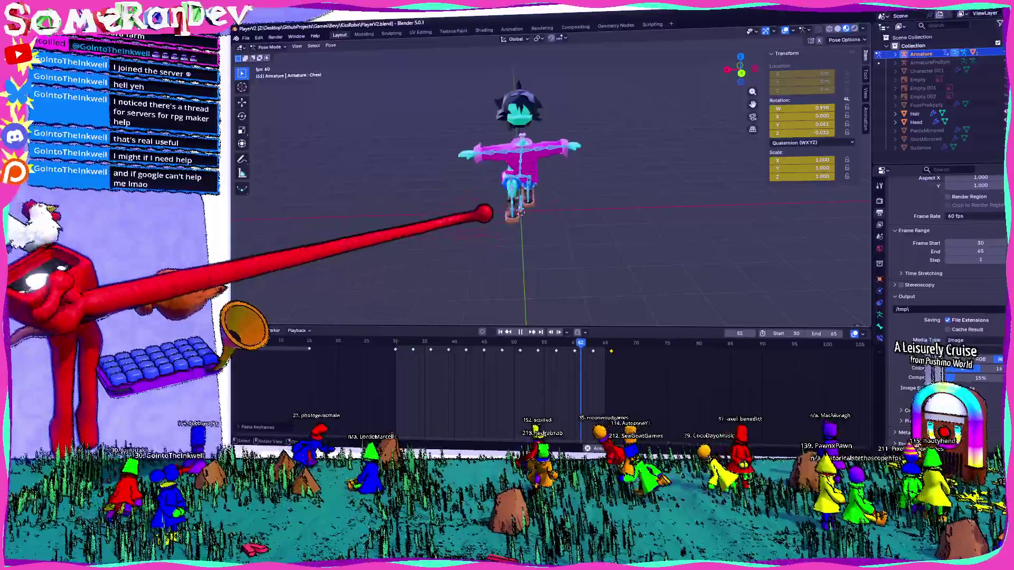
pyautogui.click(520, 332)
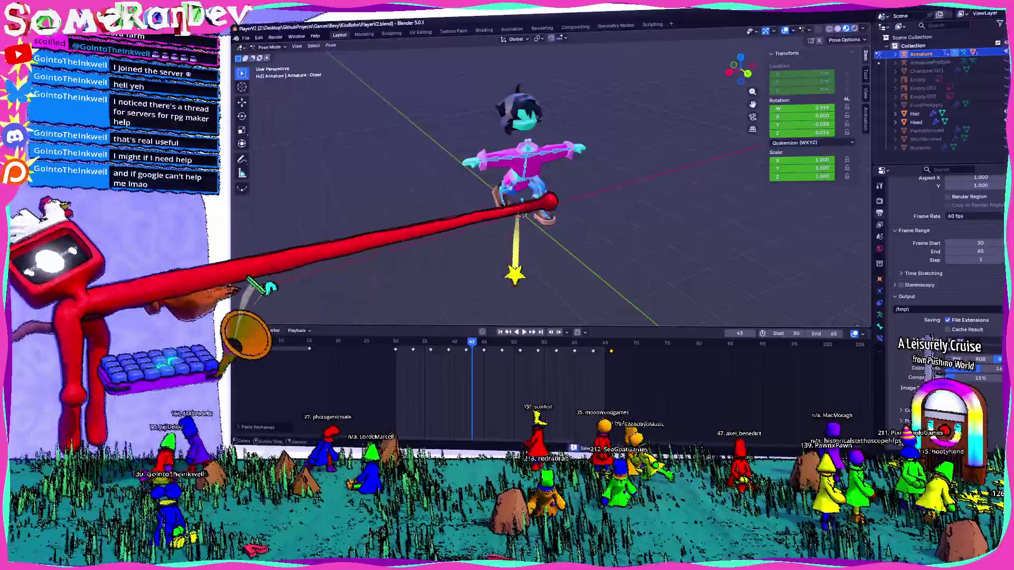
pyautogui.scroll(4, 549, 201)
pyautogui.moveTo(529, 310)
pyautogui.mouseDown()
pyautogui.moveTo(512, 317)
pyautogui.moveTo(532, 339)
pyautogui.mouseUp()
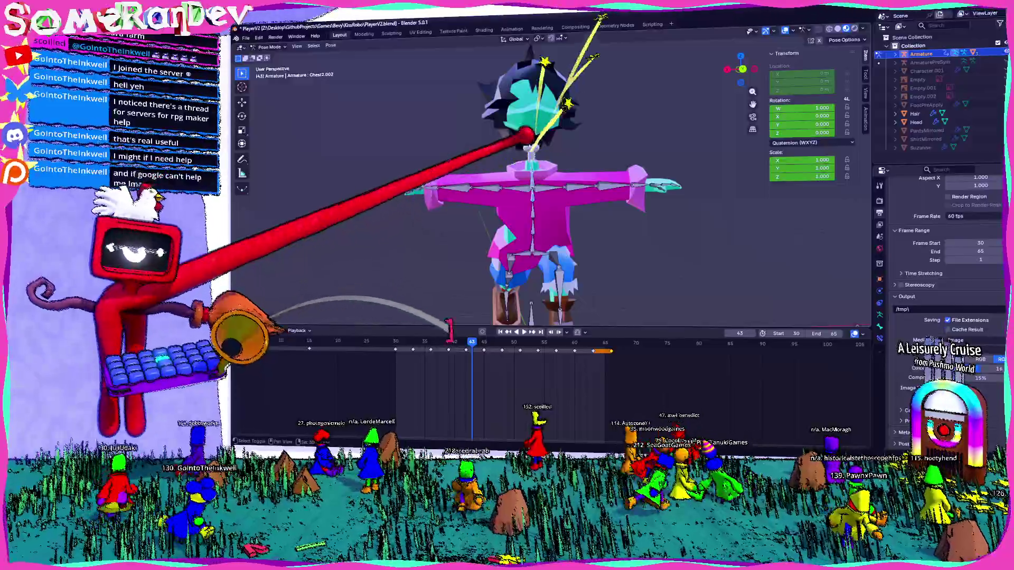
# - Select the UpperArm.R and Wrist.R bones and all keyframes, then save PlayerV2.blend
pyautogui.click(475, 186)
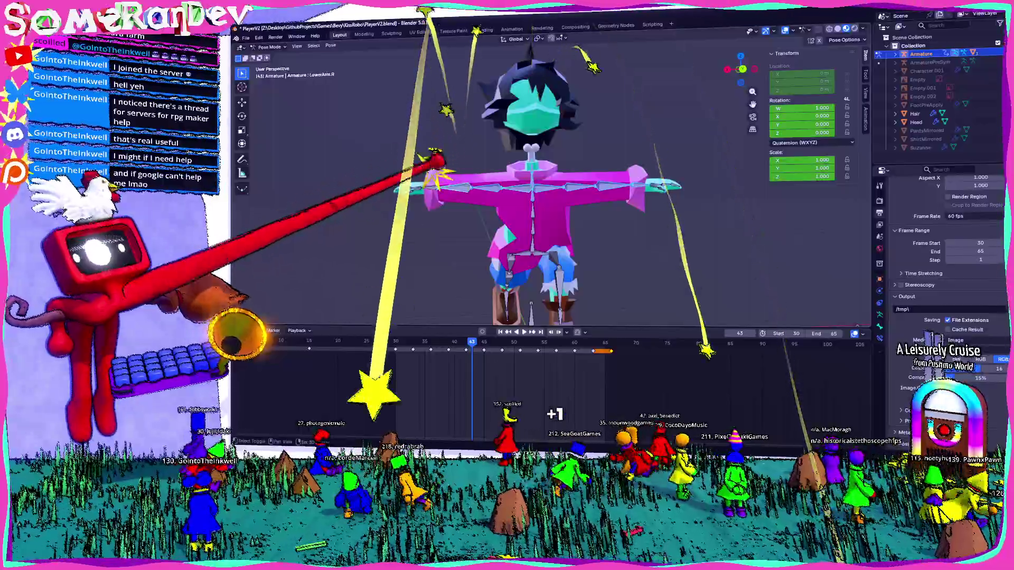
pyautogui.click(411, 190)
pyautogui.moveTo(528, 185); pyautogui.dragTo(529, 233)
pyautogui.moveTo(710, 176)
pyautogui.mouseDown()
pyautogui.moveTo(656, 210)
pyautogui.moveTo(641, 199)
pyautogui.moveTo(690, 208)
pyautogui.moveTo(648, 153)
pyautogui.moveTo(620, 153)
pyautogui.moveTo(671, 140)
pyautogui.moveTo(746, 141)
pyautogui.moveTo(686, 159)
pyautogui.mouseUp()
pyautogui.press('a')
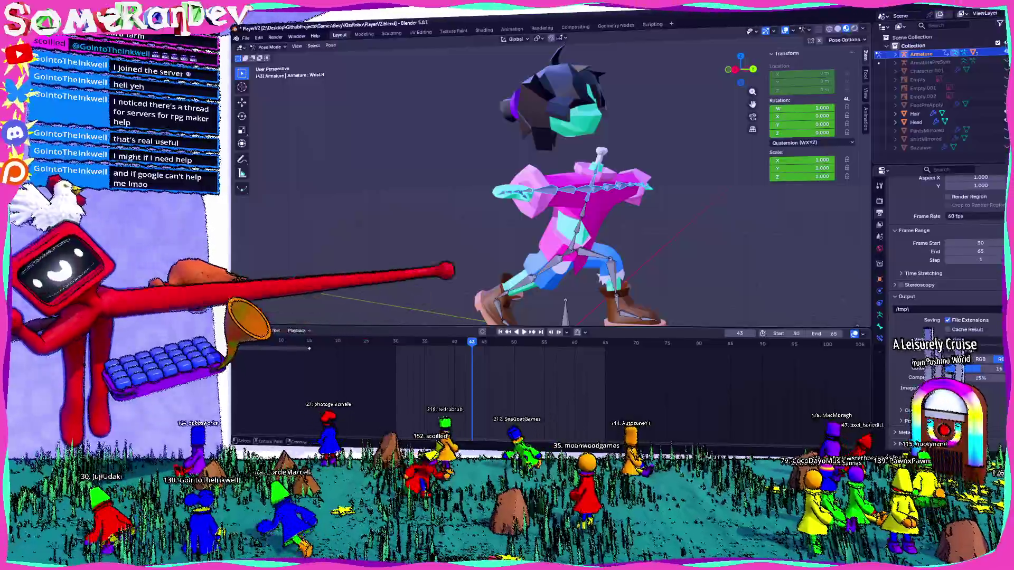
pyautogui.moveTo(687, 197); pyautogui.dragTo(607, 255)
pyautogui.hotkey('ctrl', 's')
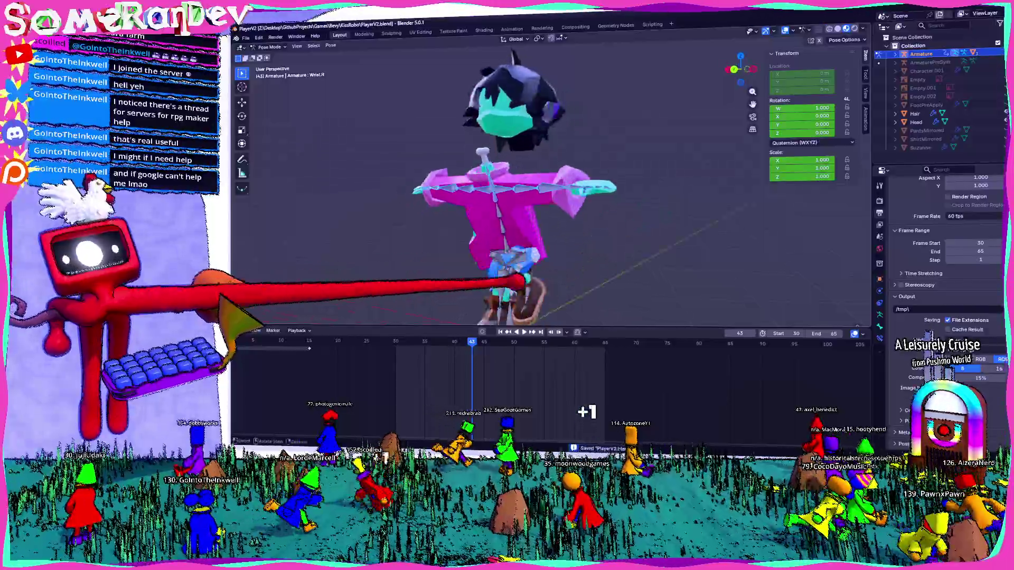
# - Advance the animation to frame 70 and select every bone of the armature
pyautogui.press('Right')
pyautogui.press('Right')
pyautogui.press('Right')
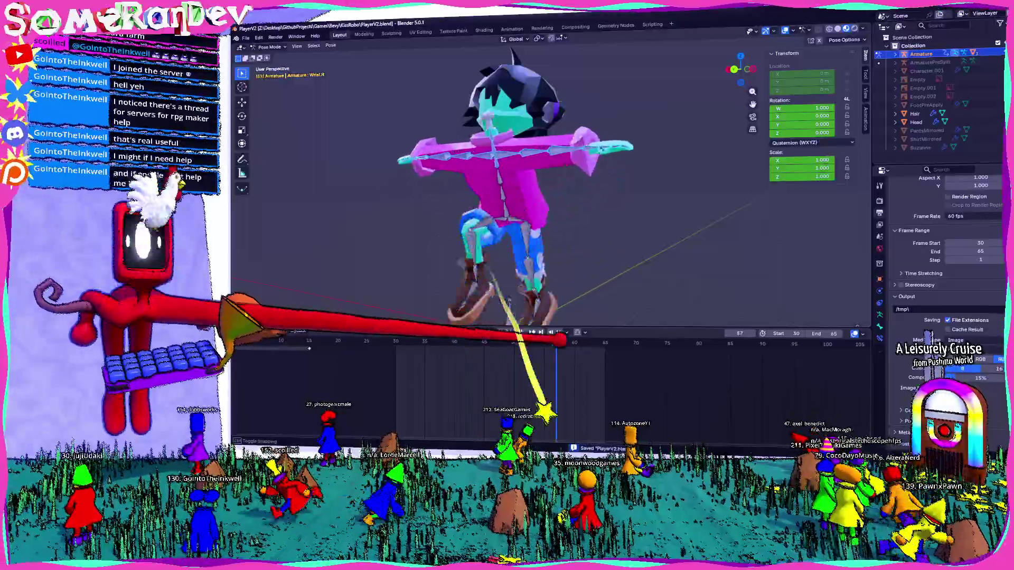
pyautogui.scroll(-3, 549, 190)
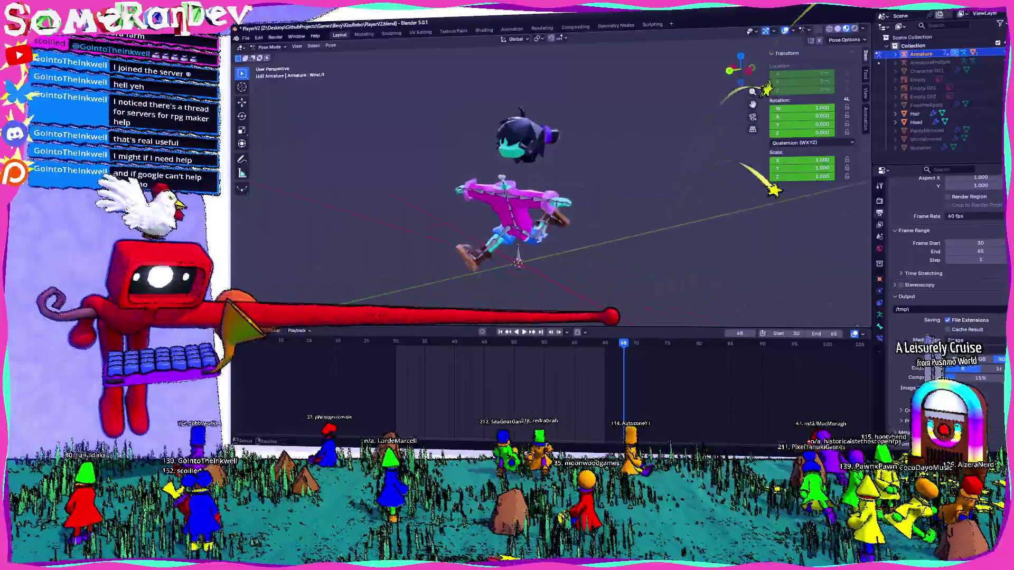
pyautogui.press('Right')
pyautogui.press('Right')
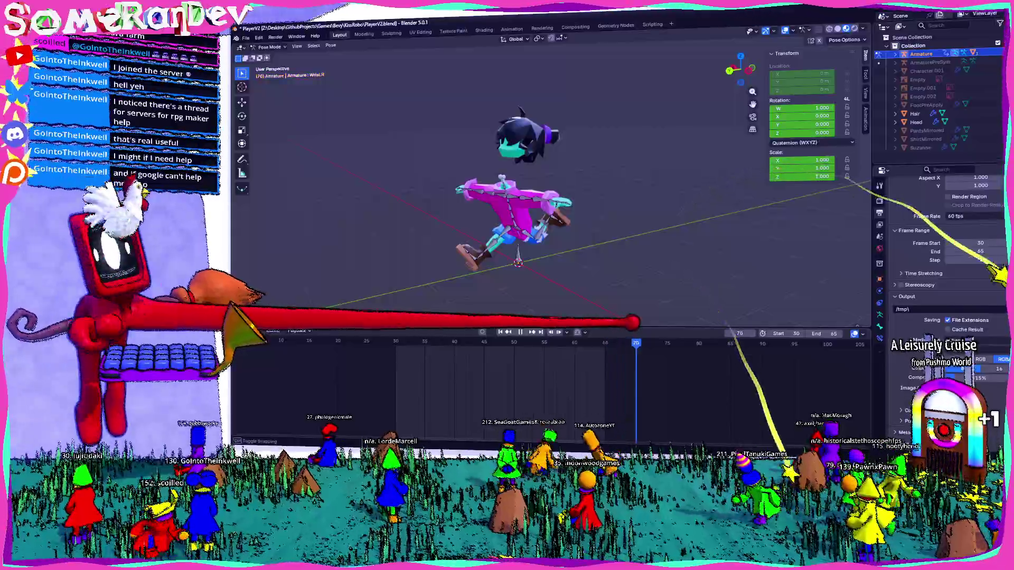
pyautogui.press('a')
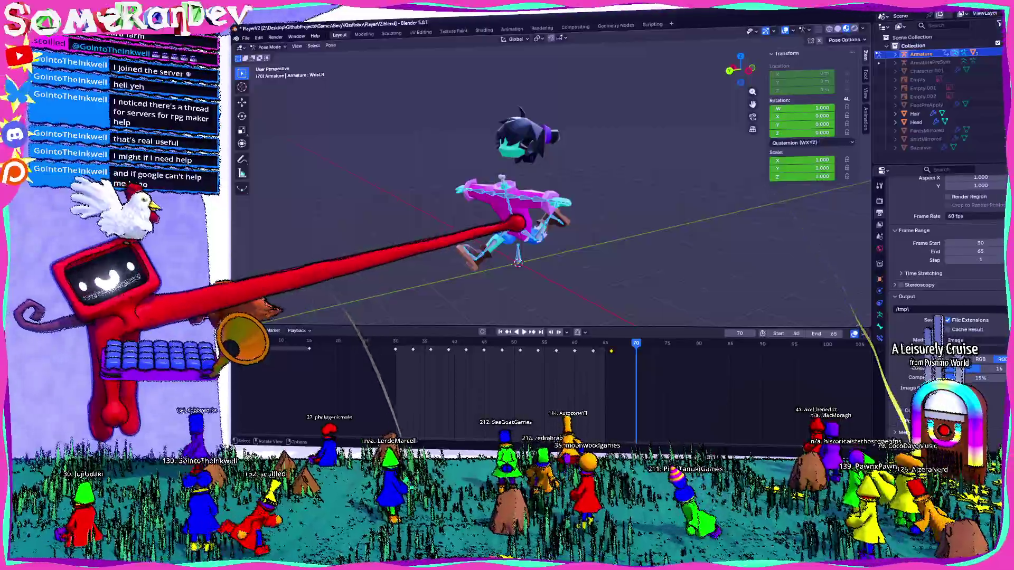
# - Clear all bone transforms with Pose > Clear Transform > All and keyframe the rest pose at frame 70
pyautogui.click(330, 45)
pyautogui.moveTo(359, 62)
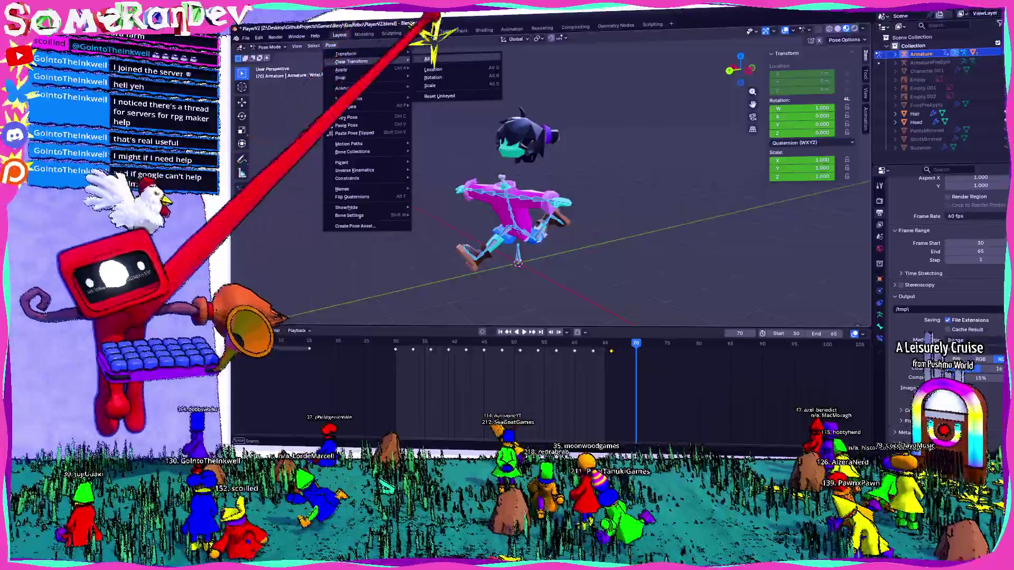
pyautogui.click(438, 59)
pyautogui.press('i')
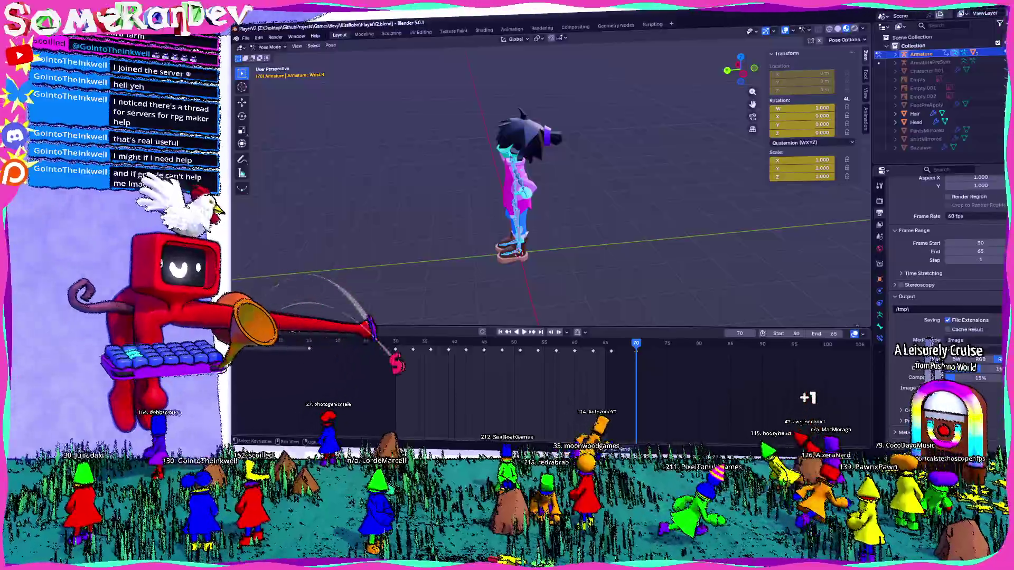
# - Preview the playback, then move to frame 75 with a front view of the character
pyautogui.press('space')
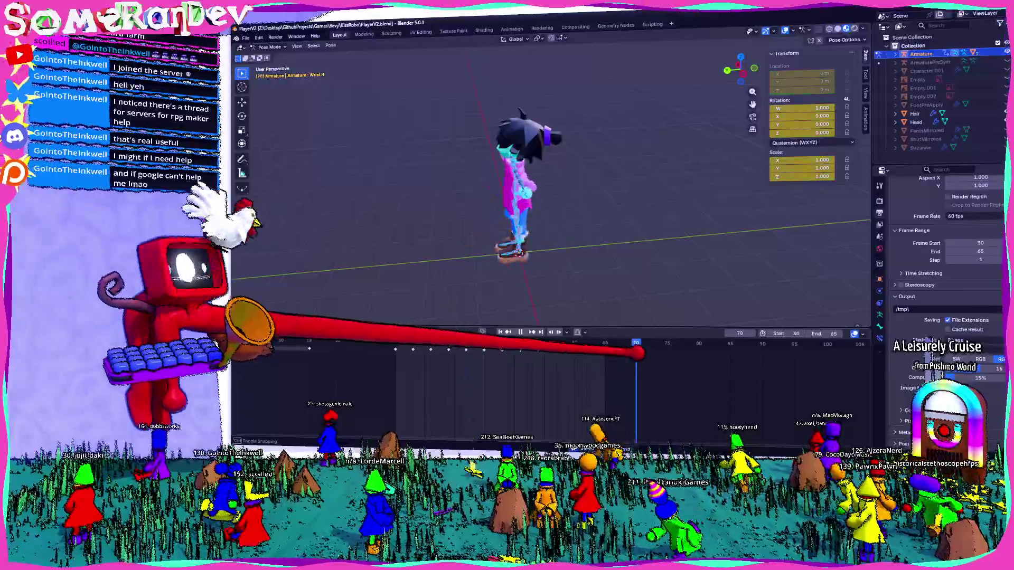
pyautogui.press('Right')
pyautogui.press('Right')
pyautogui.press('Right')
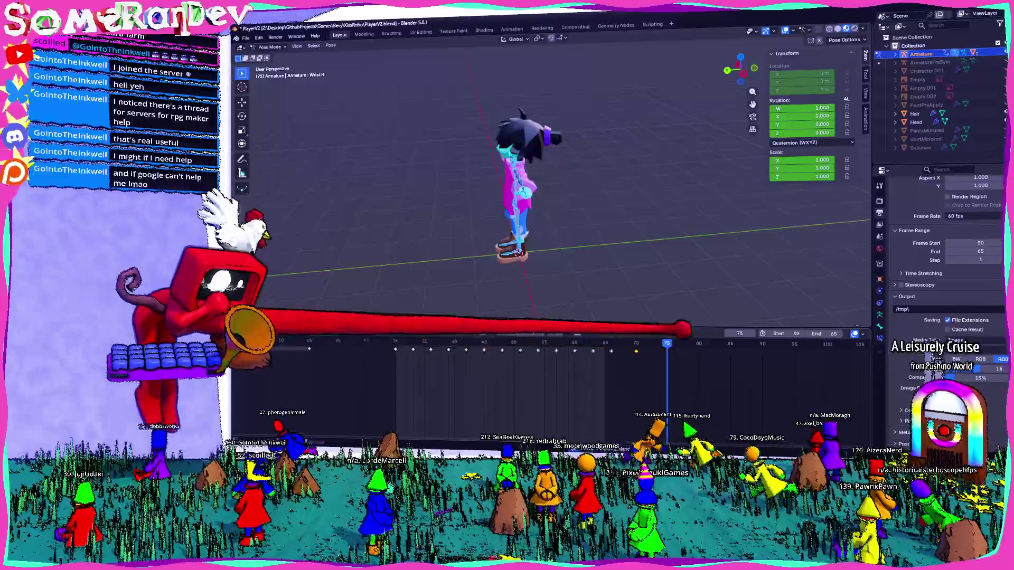
pyautogui.moveTo(583, 197); pyautogui.dragTo(544, 182)
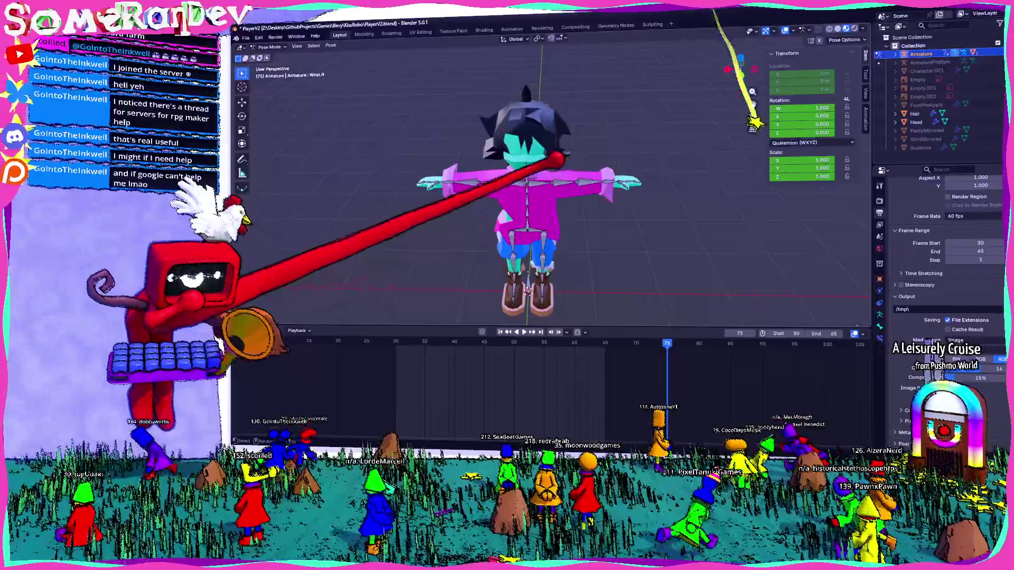
# - Rotate both upper arms down to the character's sides, lowering UpperArm.R by 86.5 degrees
pyautogui.click(561, 183)
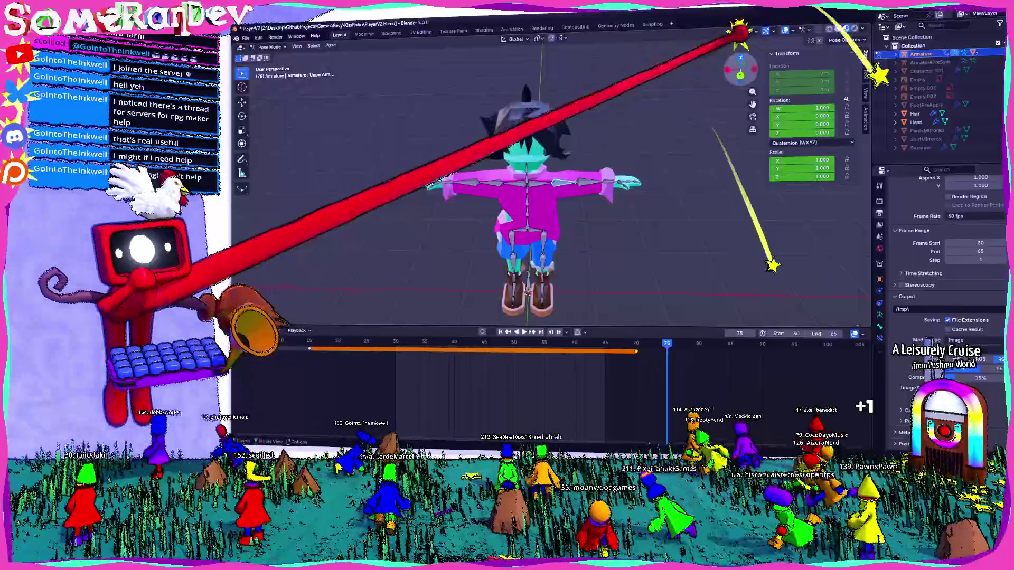
pyautogui.press('KP_7')
pyautogui.press('r')
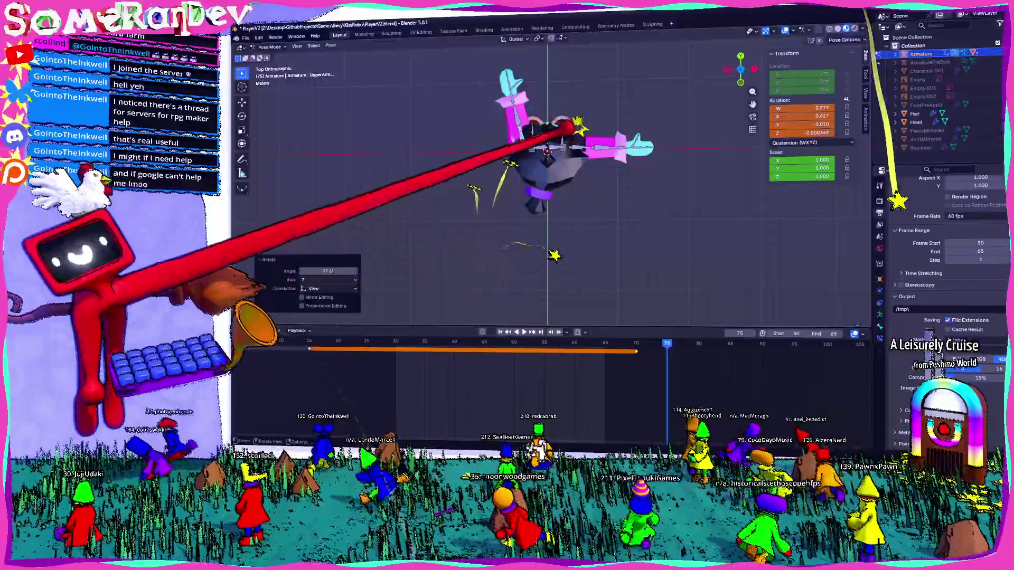
pyautogui.click(623, 148)
pyautogui.press('r')
pyautogui.click(623, 148)
pyautogui.moveTo(740, 69); pyautogui.dragTo(708, 75)
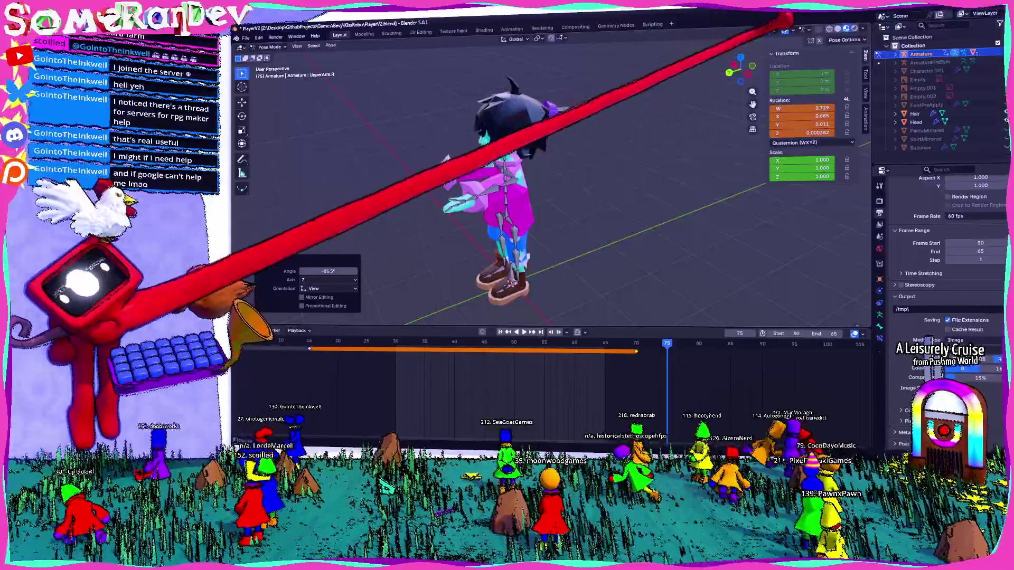
# - Keyframe the new arm rotations and the Chest2 bone at frame 75
pyautogui.press('ctrl+KP_3')
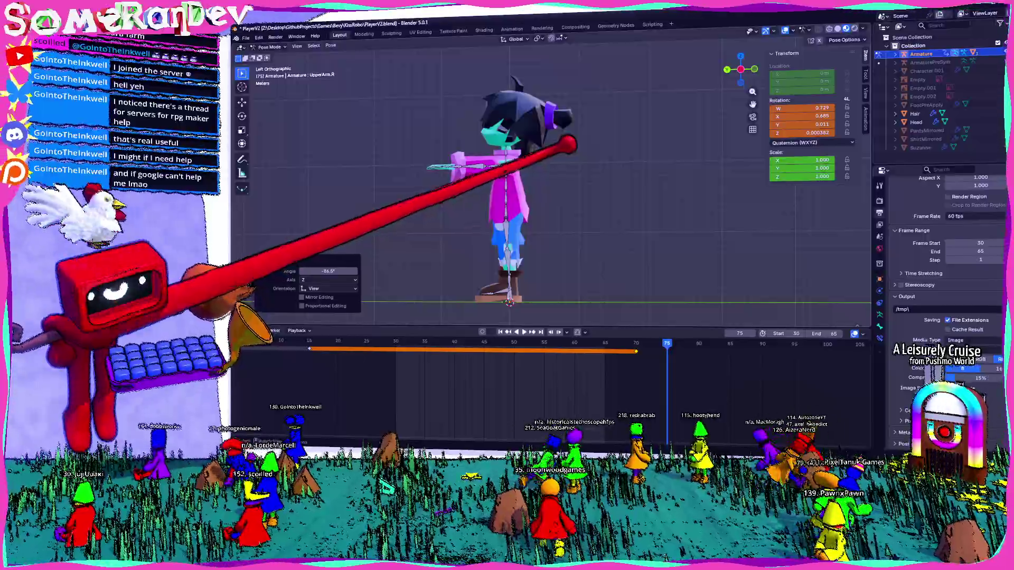
pyautogui.moveTo(739, 70); pyautogui.dragTo(735, 71)
pyautogui.press('i')
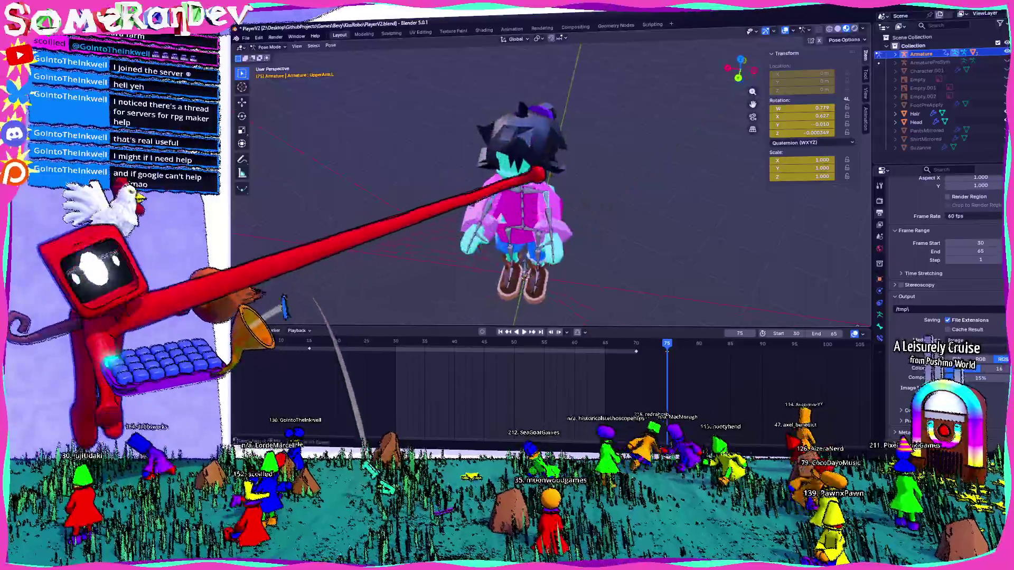
pyautogui.press('KP_9')
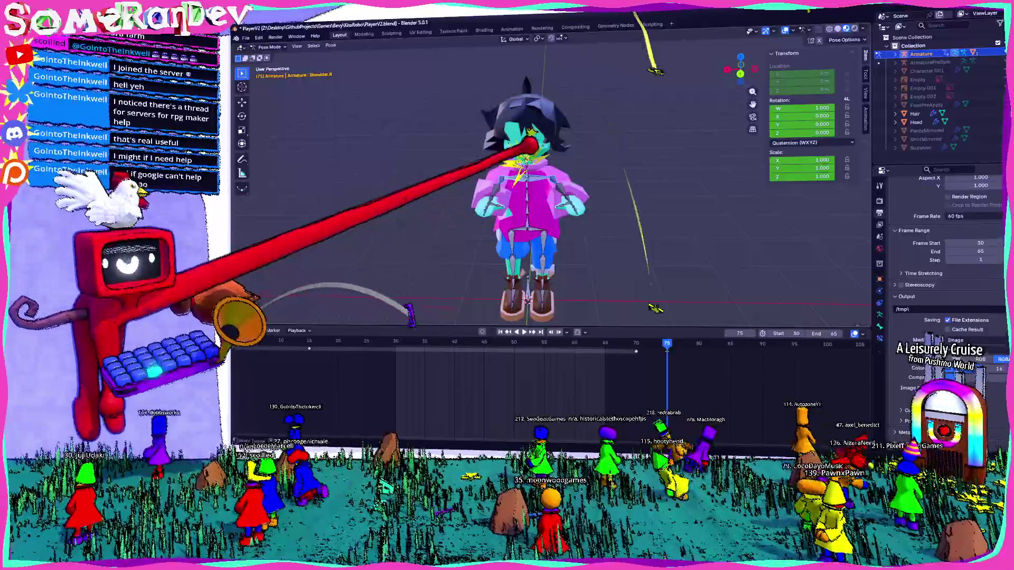
pyautogui.click(592, 182)
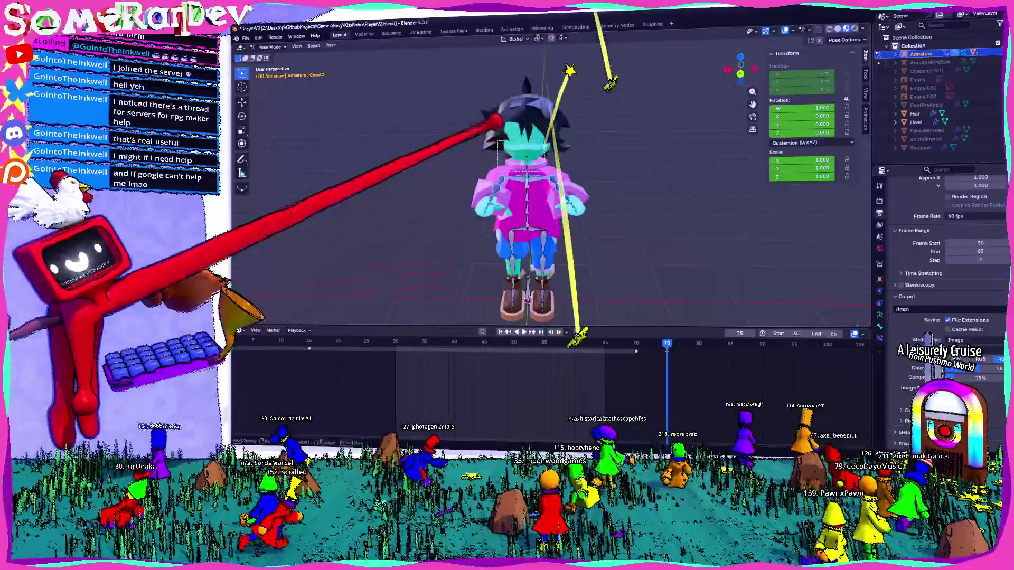
pyautogui.press('i')
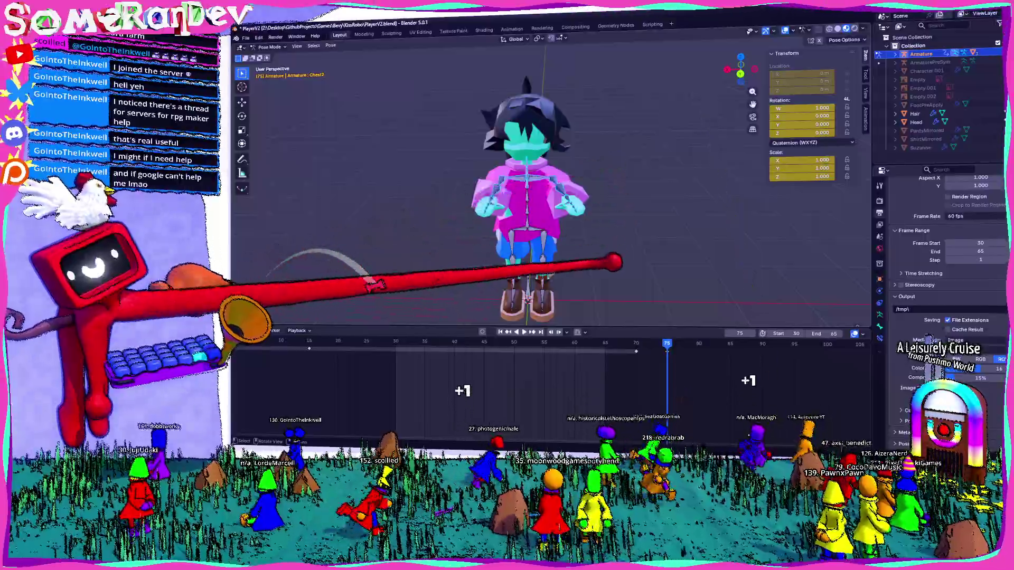
# - At frame 78, rotate the right upper arm from the left side view
pyautogui.press('Right')
pyautogui.press('Right')
pyautogui.press('Right')
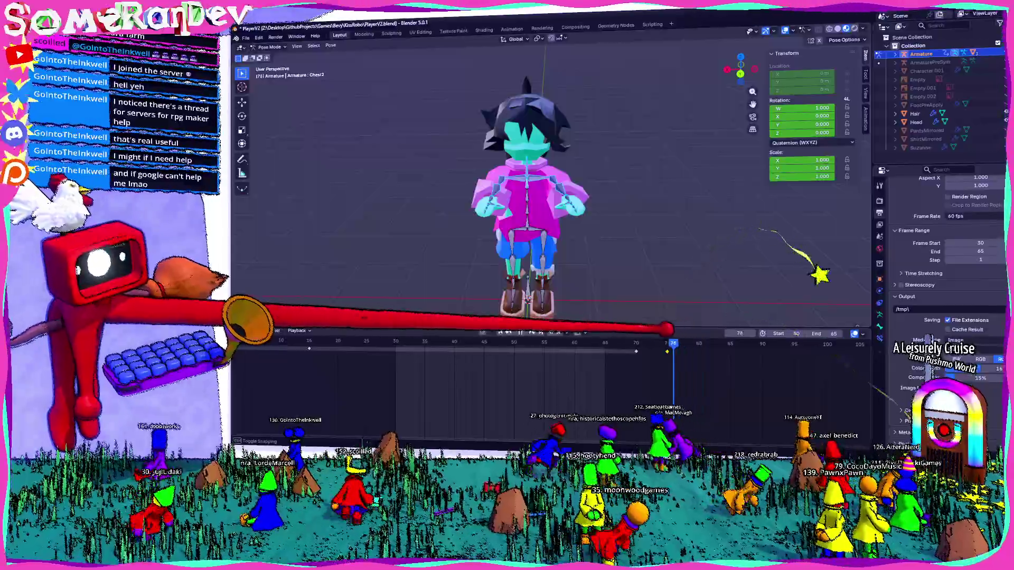
pyautogui.press('KP_4')
pyautogui.press('KP_4')
pyautogui.press('KP_8')
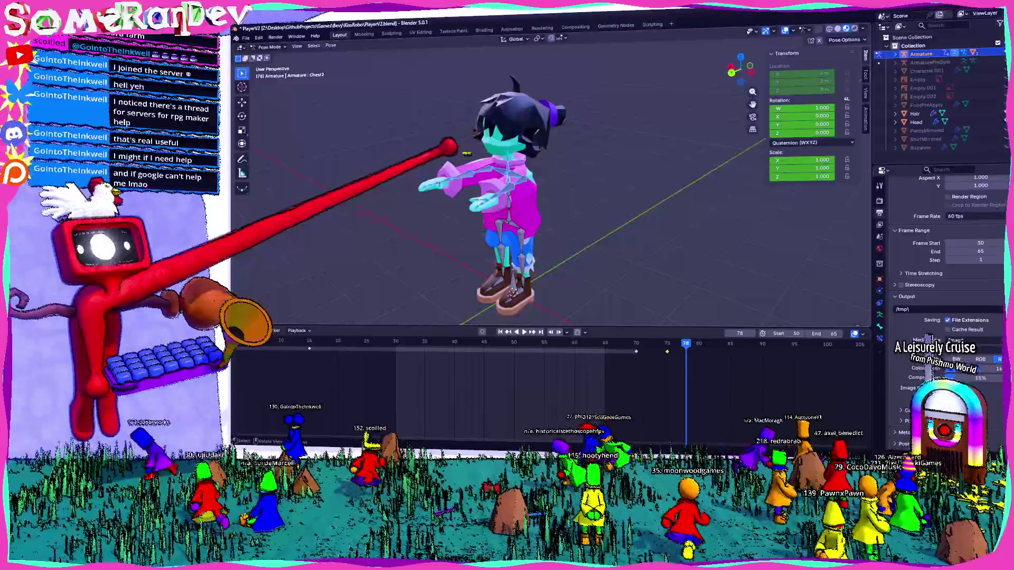
pyautogui.press('ctrl+KP_3')
pyautogui.press('r')
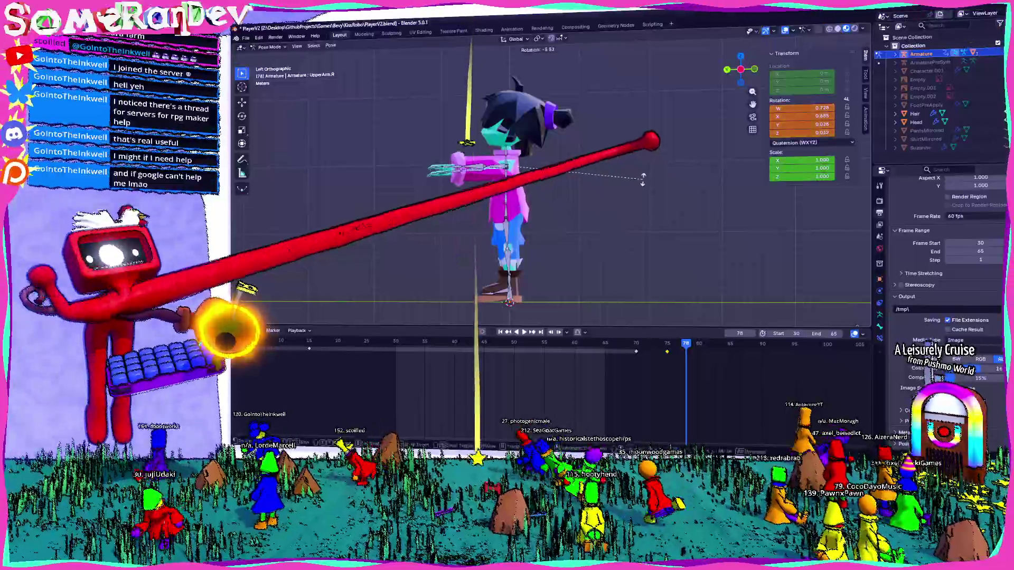
pyautogui.click(718, 129)
pyautogui.press('KP_Decimal')
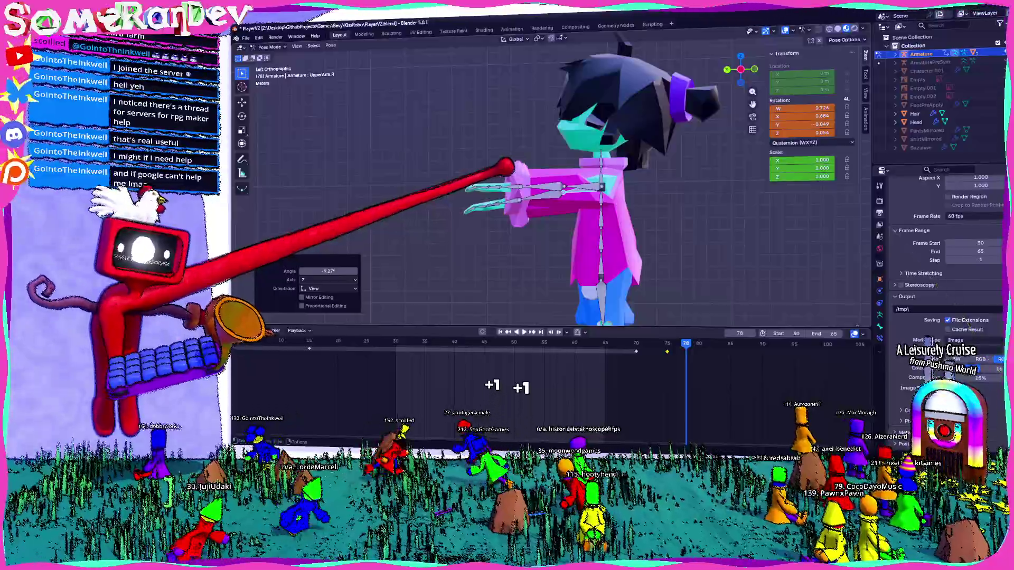
# - Rotate the Fingers2.R bone and keyframe the right hand pose at frame 78
pyautogui.click(544, 206)
pyautogui.press('Escape')
pyautogui.click(475, 189)
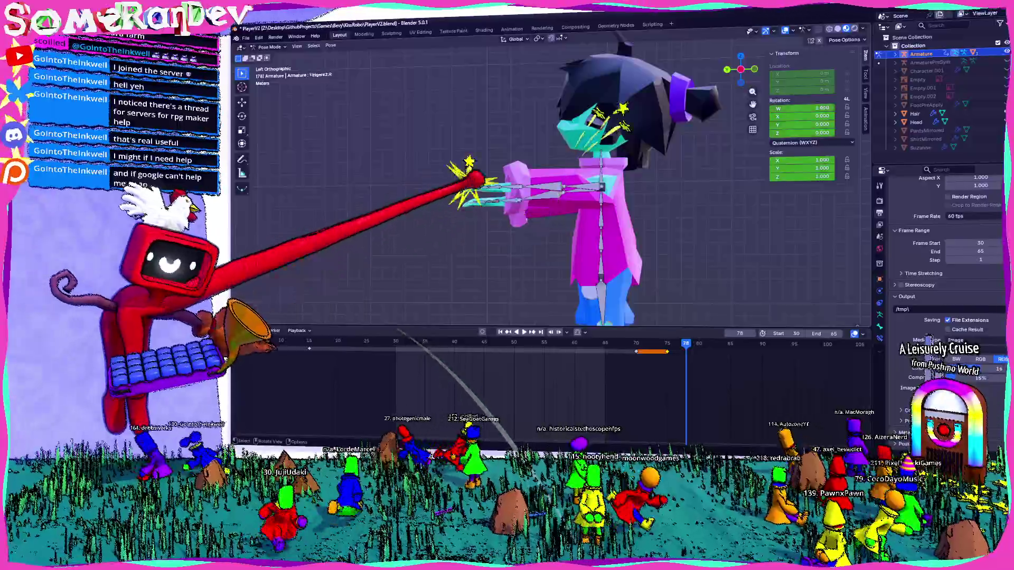
pyautogui.press('r')
pyautogui.click(508, 244)
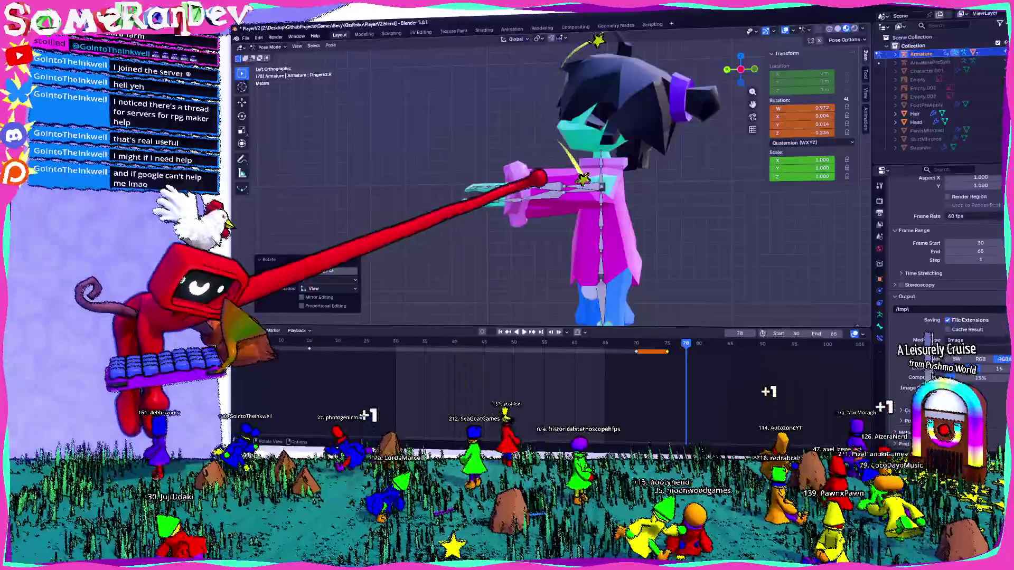
pyautogui.click(472, 177)
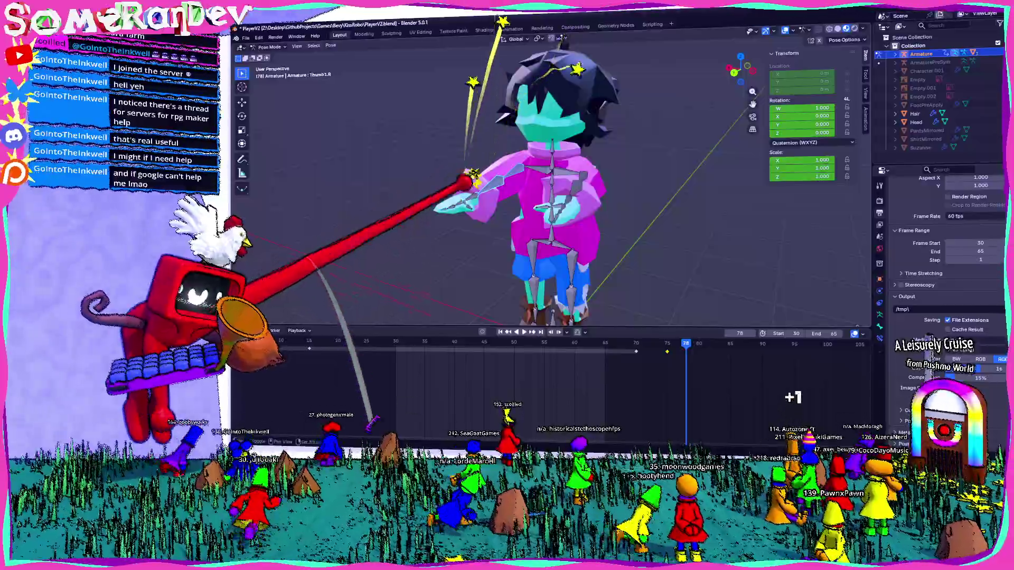
pyautogui.click(457, 214)
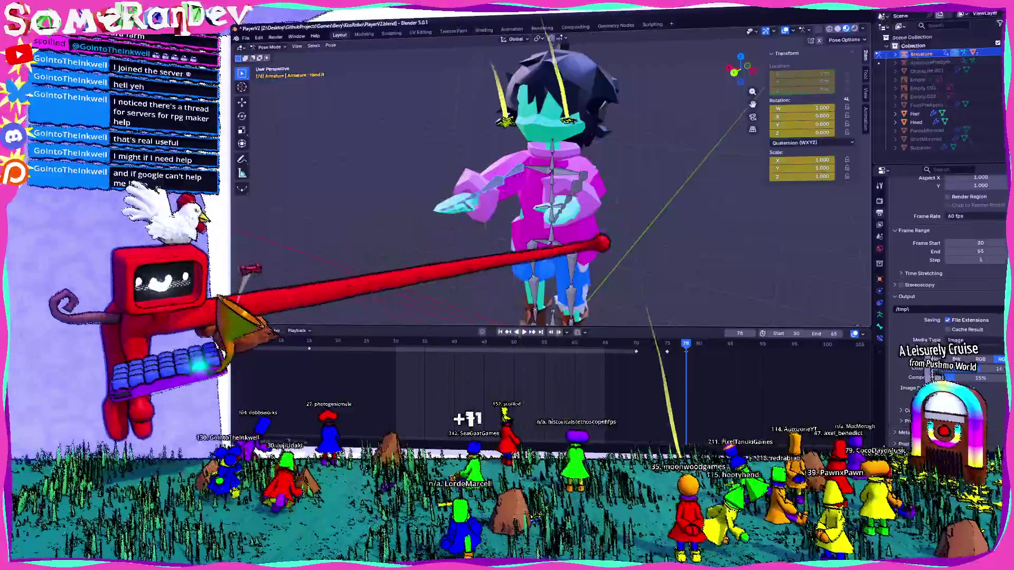
pyautogui.press('i')
# - At frame 81, re-rotate the right upper arm, fingers and wrist and keyframe the pose
pyautogui.click(698, 329)
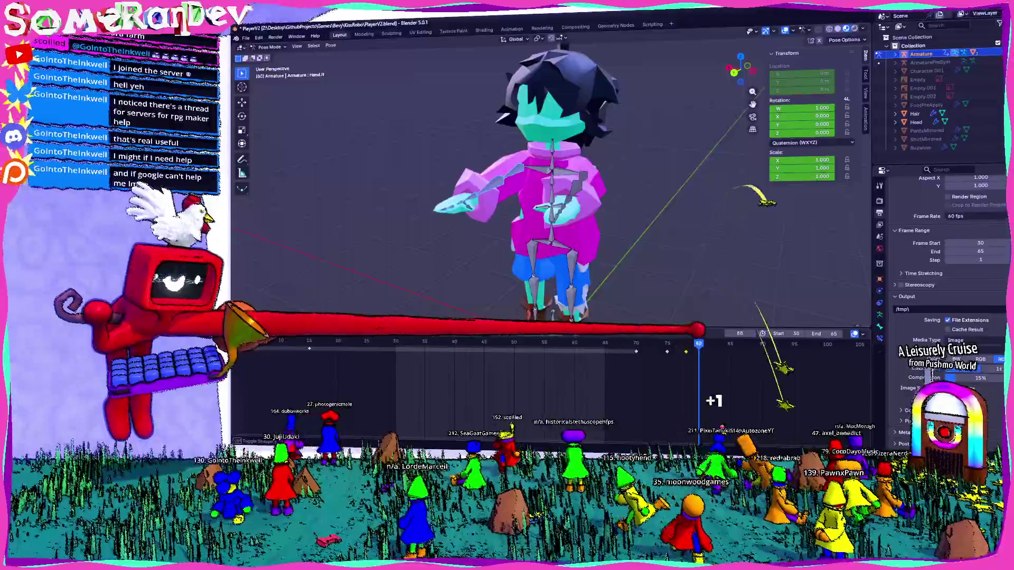
pyautogui.moveTo(712, 332); pyautogui.dragTo(705, 333)
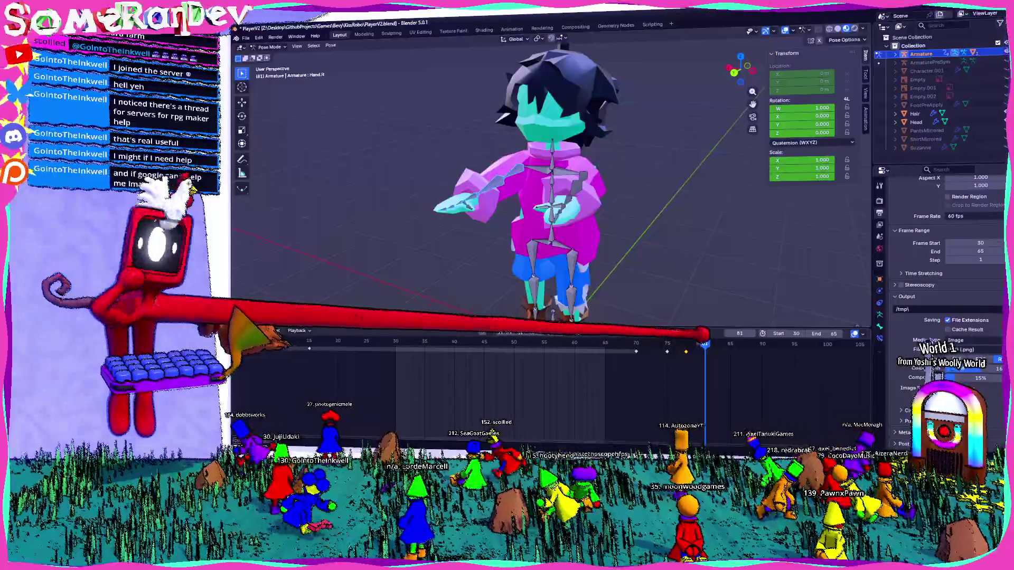
pyautogui.click(525, 166)
pyautogui.press('ctrl+KP_3')
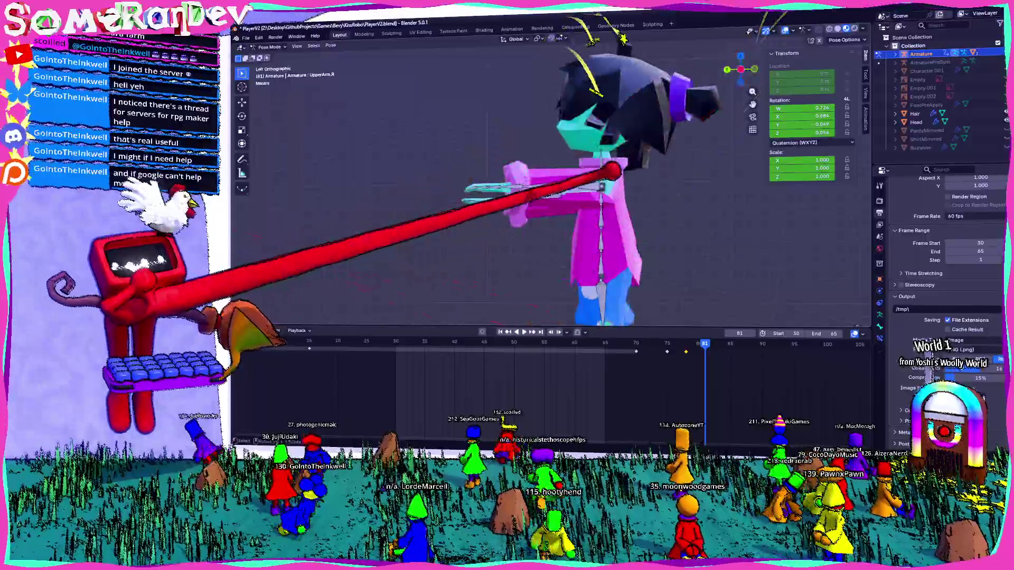
pyautogui.press('r')
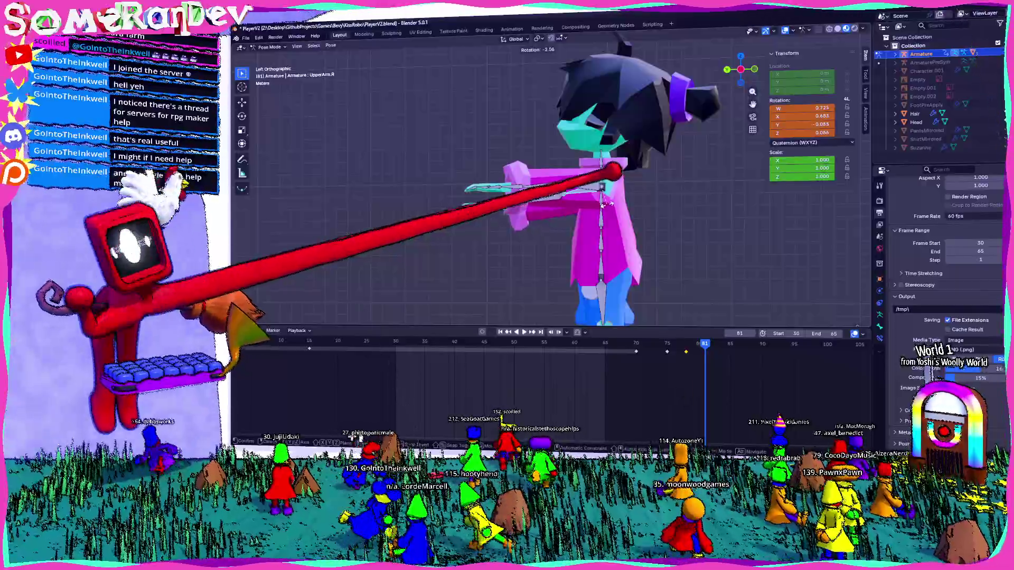
pyautogui.click(486, 192)
pyautogui.press('r')
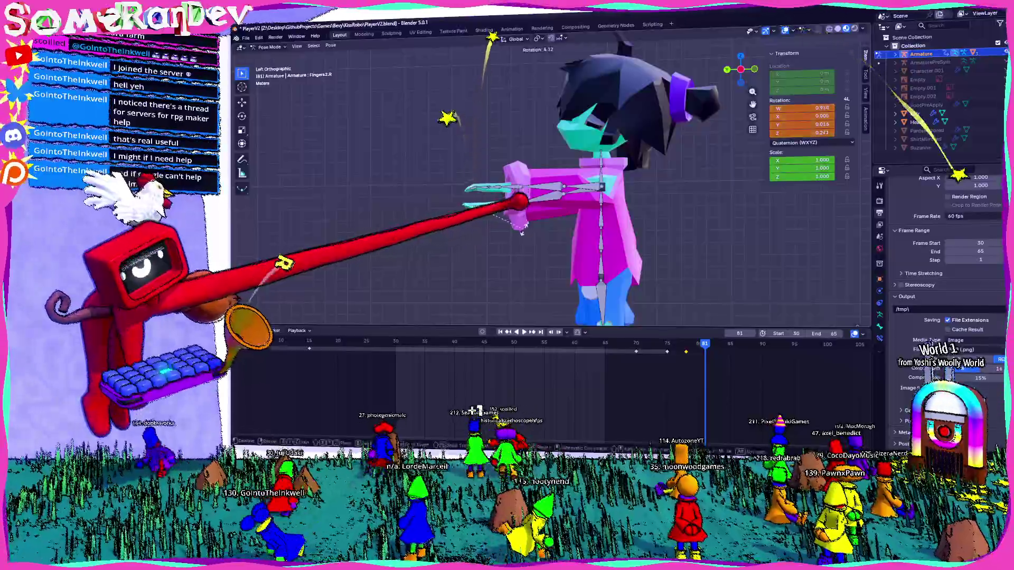
pyautogui.click(530, 188)
pyautogui.press('r')
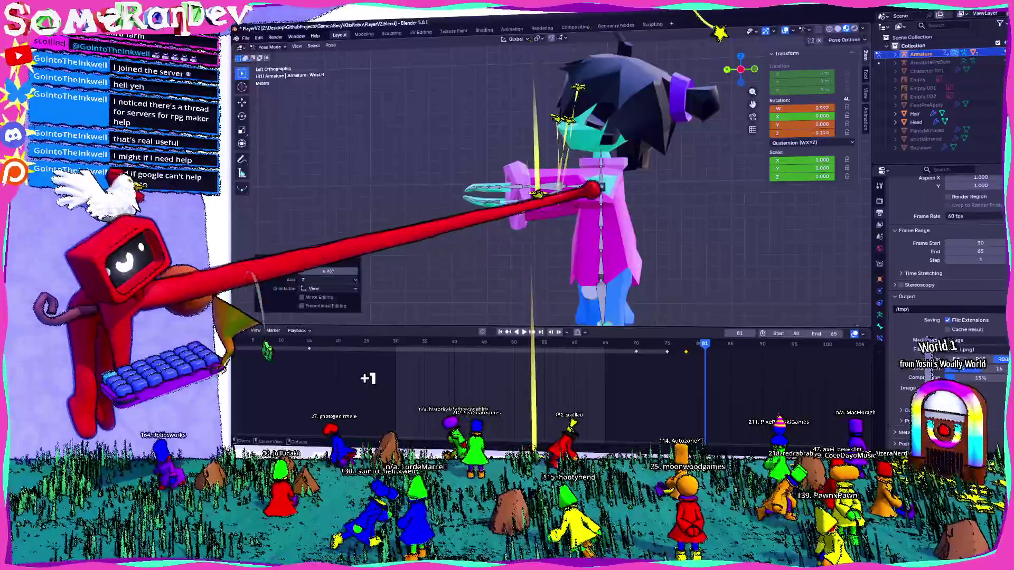
pyautogui.click(486, 191)
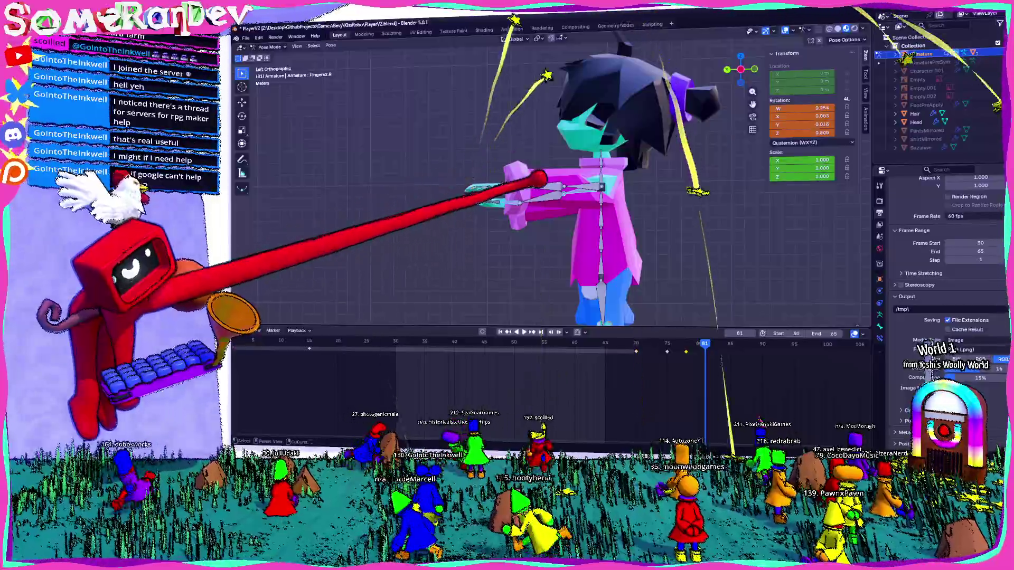
pyautogui.press('i')
# - Preview the motion, then adjust the right upper arm and fingers and keyframe Wrist.R at frame 84
pyautogui.press('space')
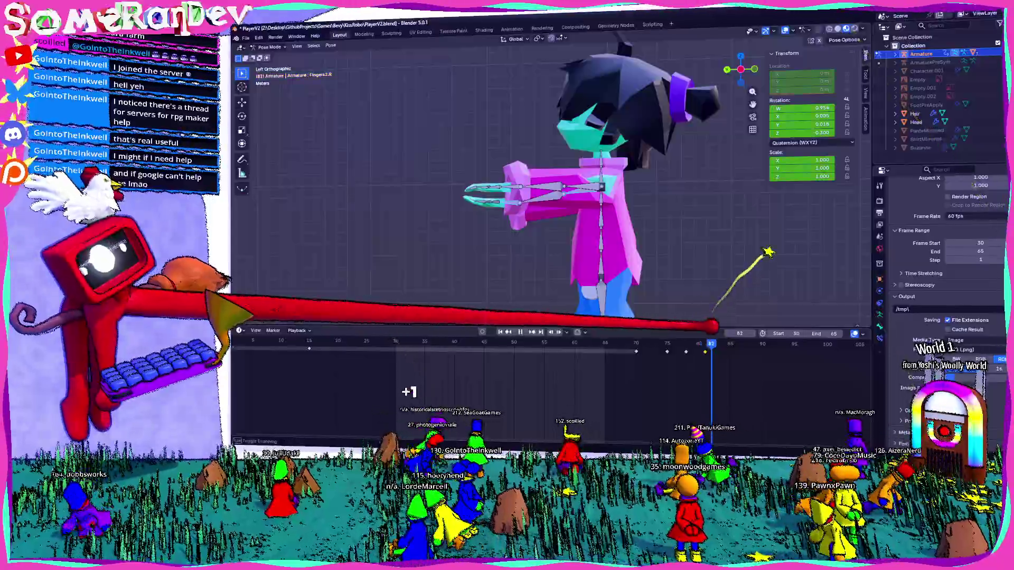
pyautogui.press('space')
pyautogui.click(581, 179)
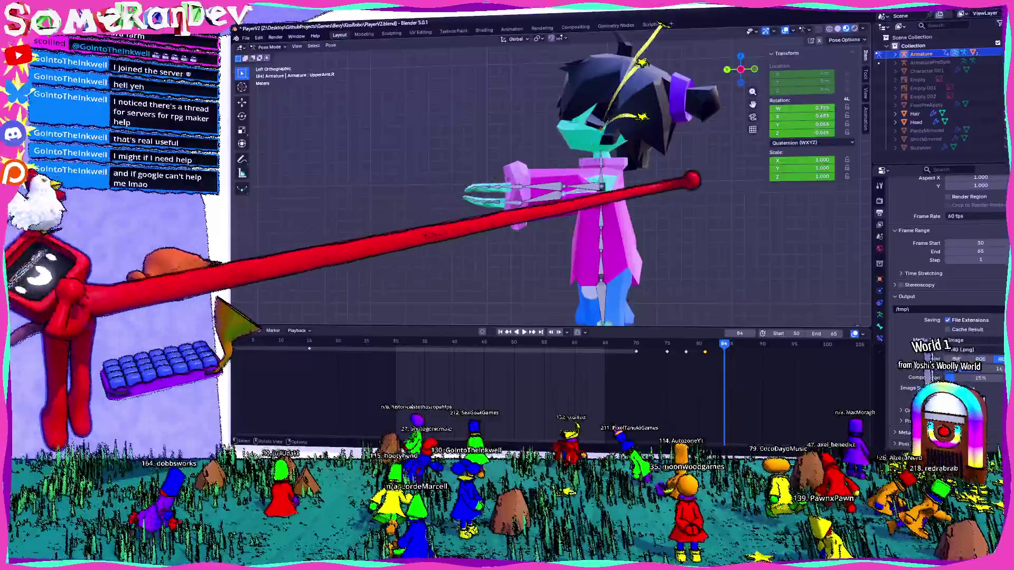
pyautogui.press('r')
pyautogui.click(681, 174)
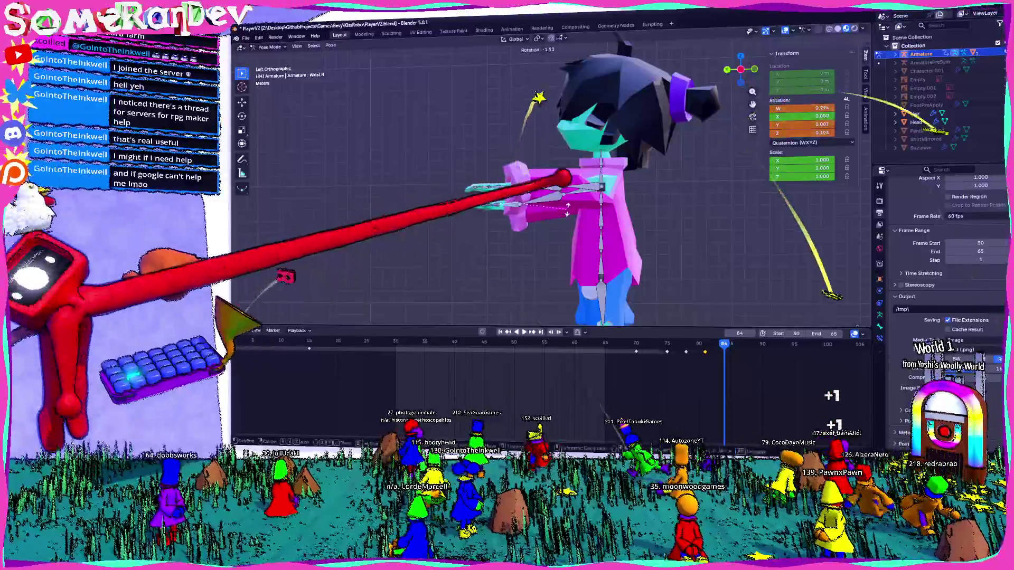
pyautogui.click(510, 209)
pyautogui.press('r')
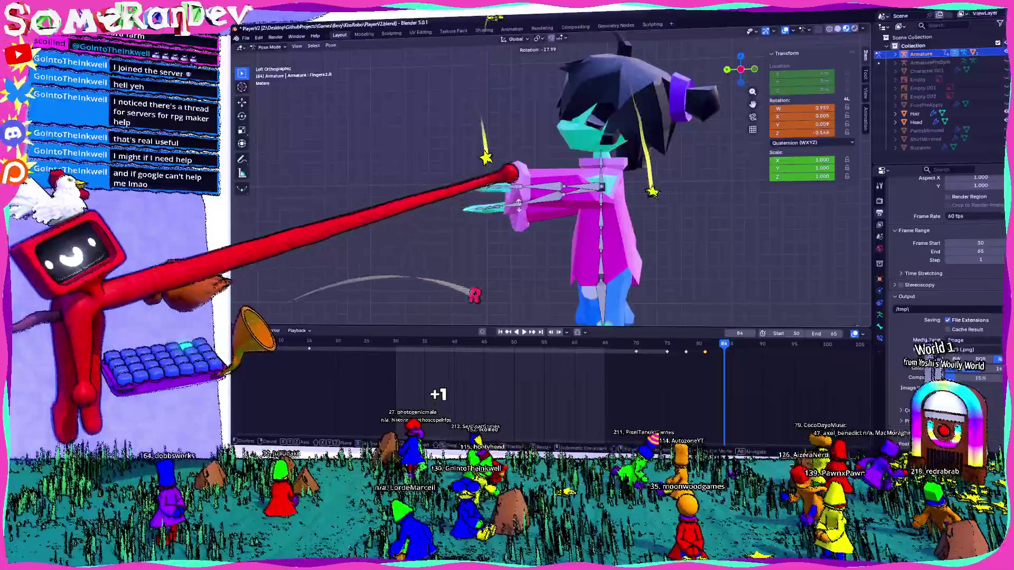
pyautogui.click(519, 205)
pyautogui.click(520, 203)
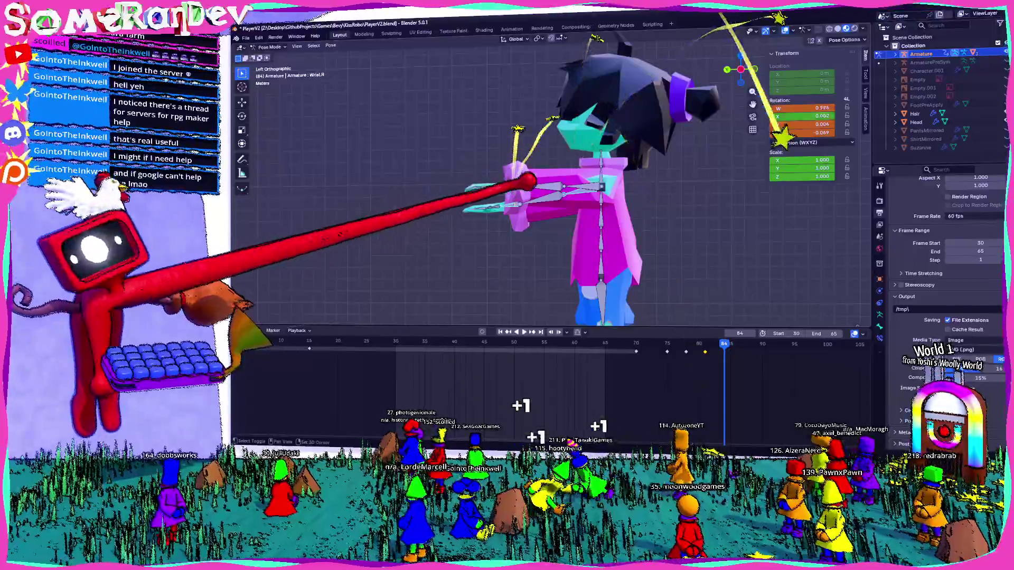
pyautogui.press('i')
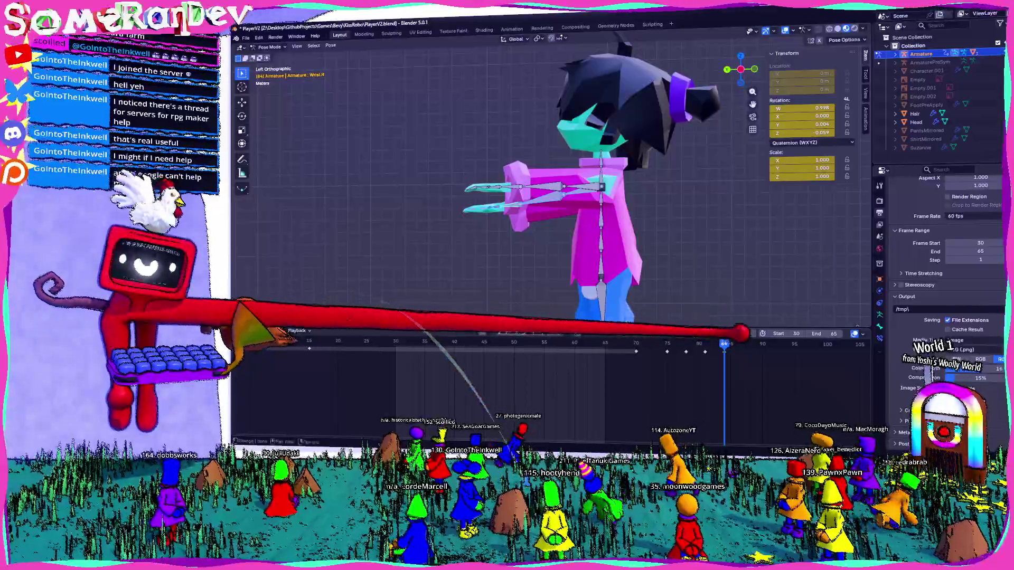
pyautogui.press('Right')
pyautogui.press('Right')
pyautogui.press('Right')
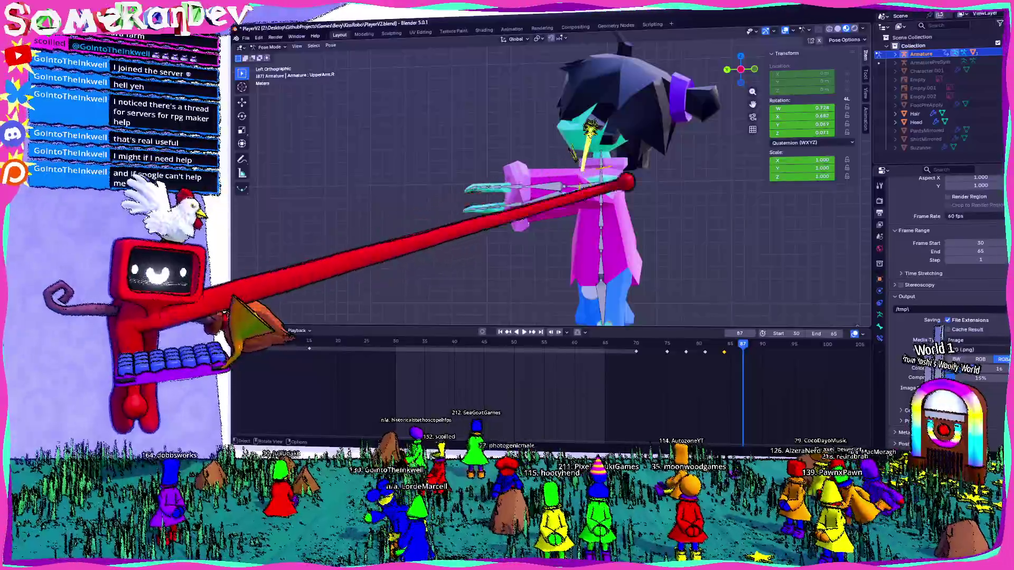
# - Rotate LowerArm.R and Fingers2.R, then keyframe the Wrist.R bone at frame 87
pyautogui.click(534, 180)
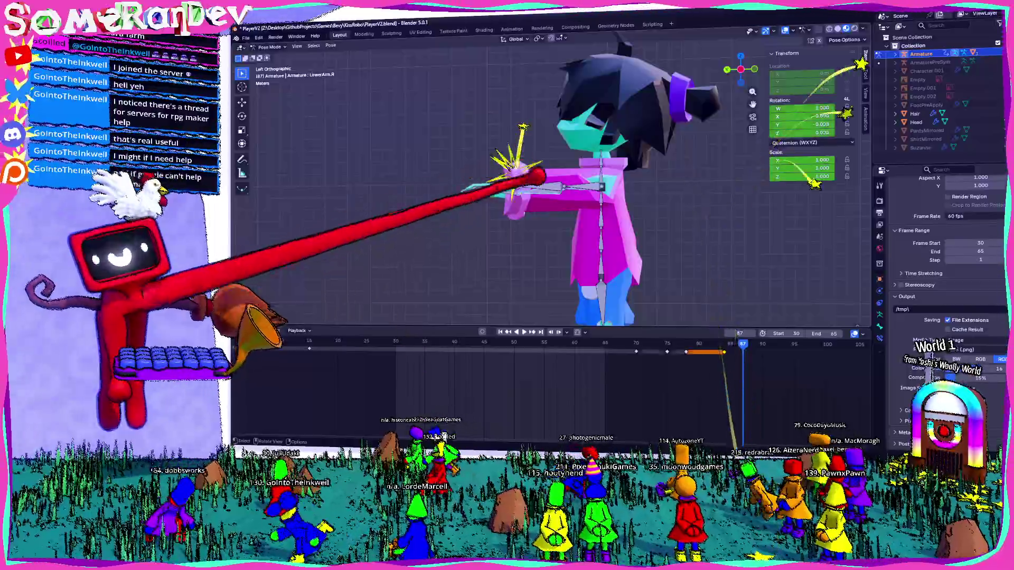
pyautogui.press('r')
pyautogui.press('r')
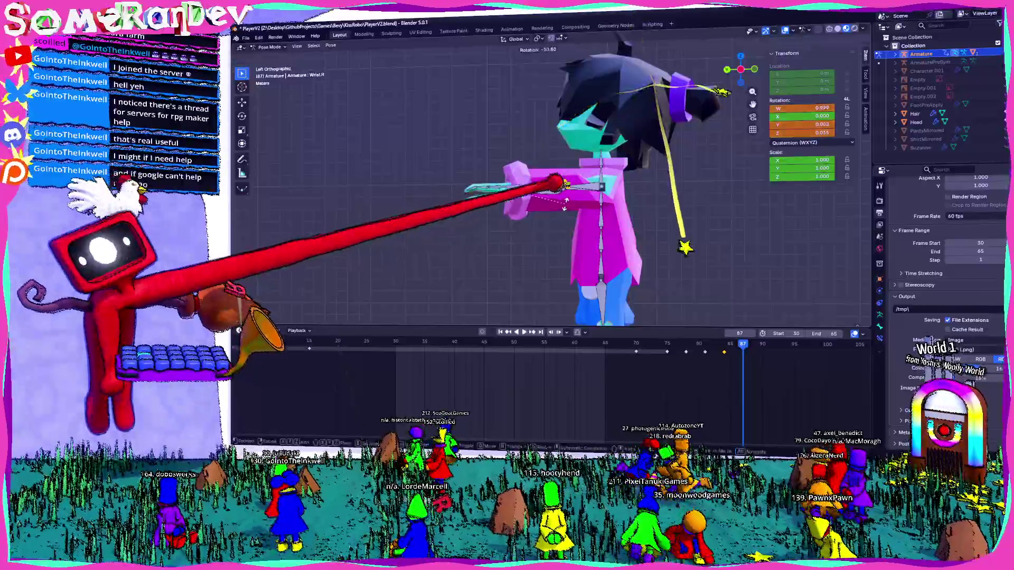
pyautogui.click(580, 112)
pyautogui.click(494, 177)
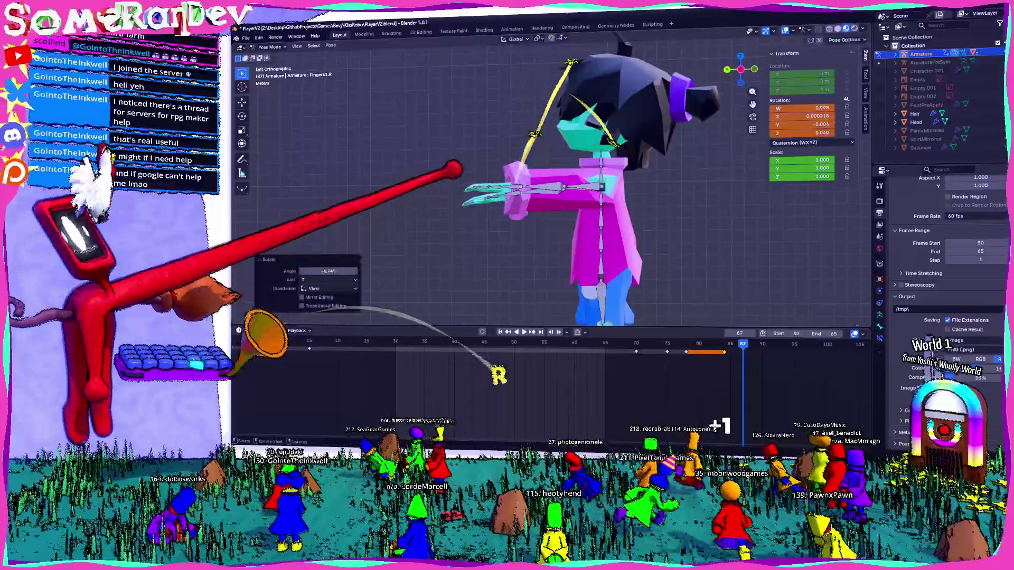
pyautogui.press('r')
pyautogui.click(509, 189)
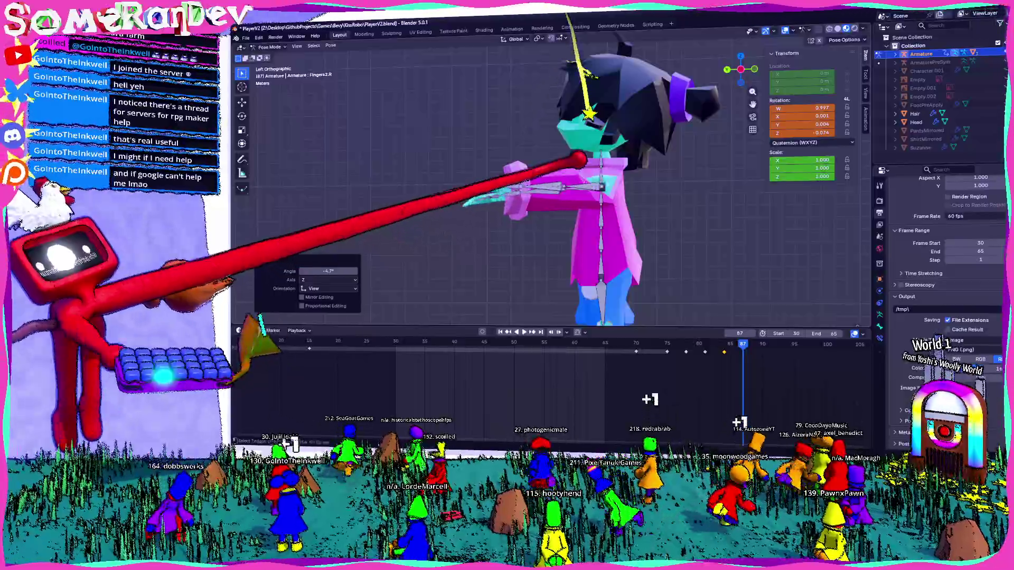
pyautogui.click(568, 171)
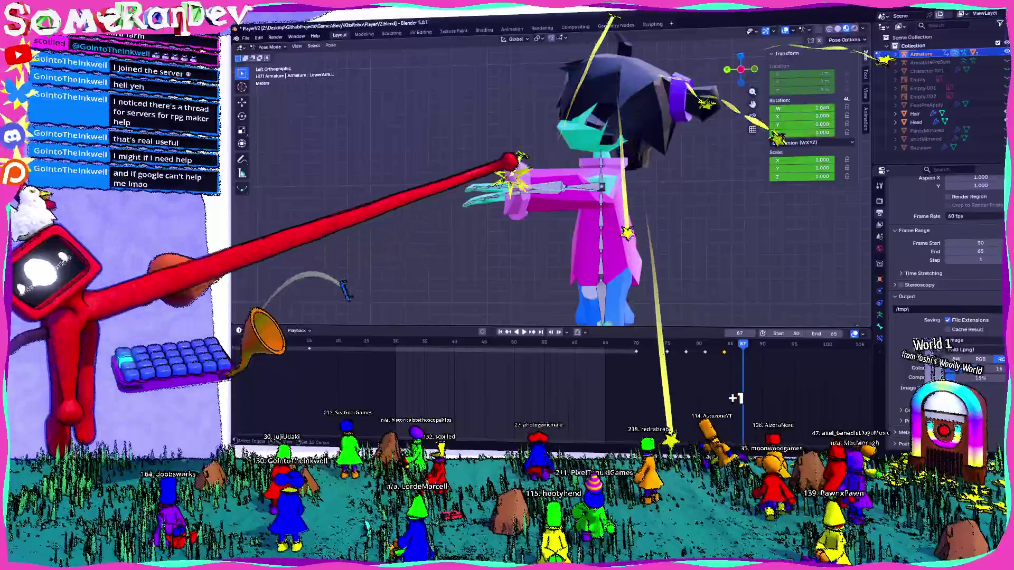
pyautogui.click(508, 185)
pyautogui.press('i')
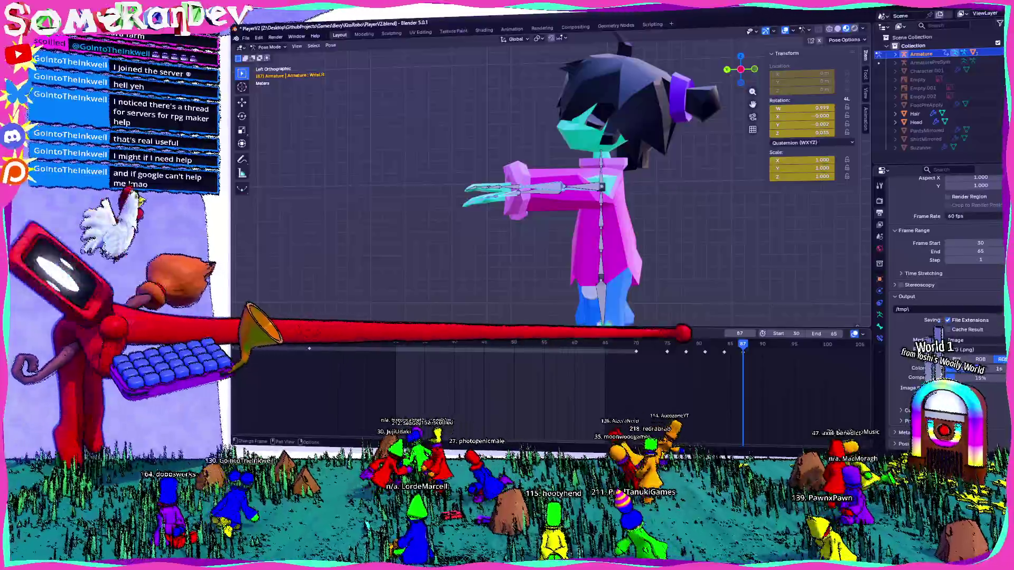
pyautogui.press('Left')
pyautogui.press('Left')
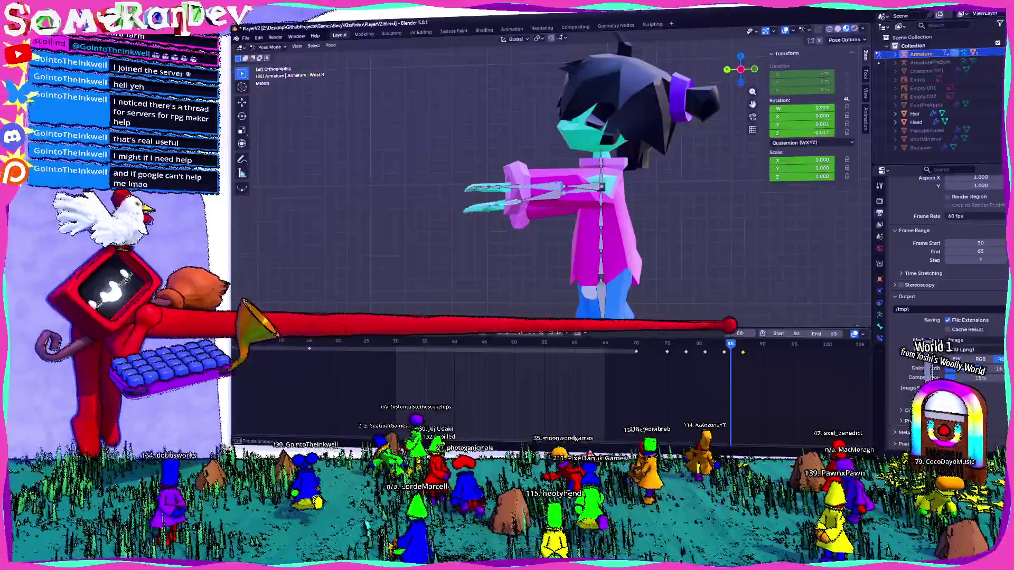
# - Scrub between frames 75 and 79 to review the right arm's new wrist motion
pyautogui.press('Left')
pyautogui.press('Left')
pyautogui.press('Left')
pyautogui.press('Right')
pyautogui.press('Right')
pyautogui.press('Right')
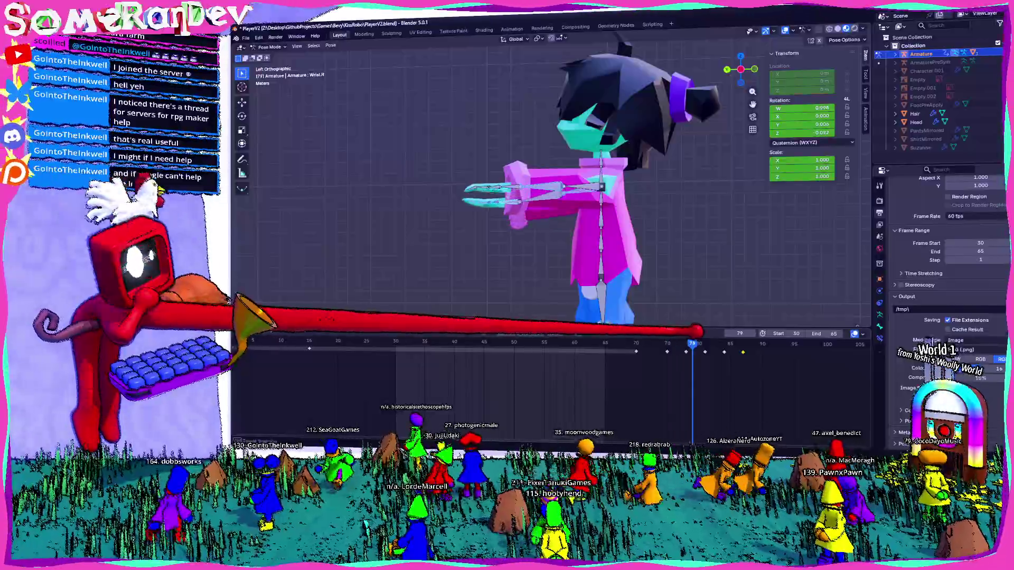
pyautogui.moveTo(694, 331)
pyautogui.mouseDown()
pyautogui.moveTo(708, 331)
pyautogui.moveTo(668, 333)
pyautogui.mouseUp()
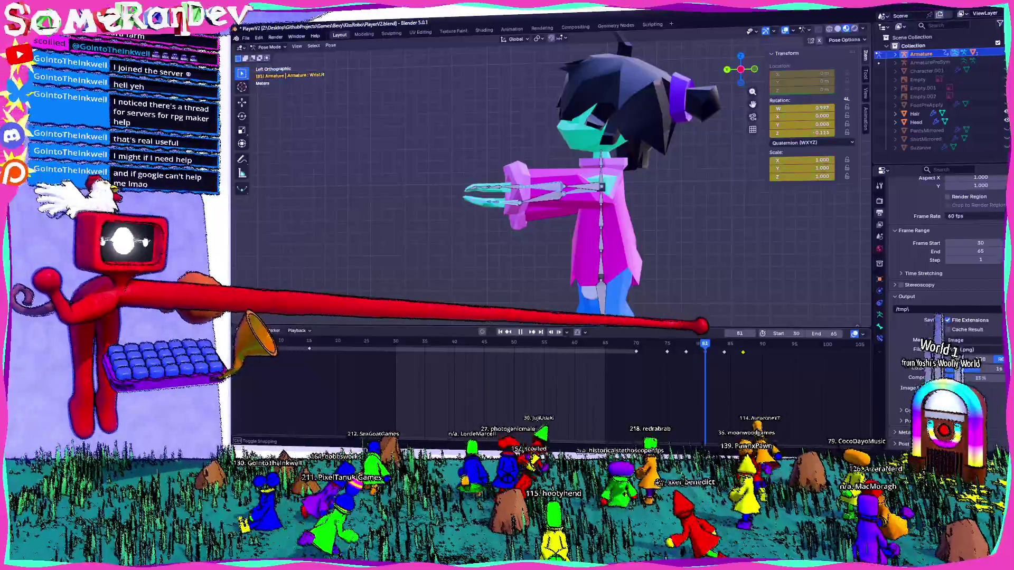
# - Stop at frame 81, rotate Wrist.R and Fingers2.R, then play the animation back
pyautogui.press('space')
pyautogui.press('r')
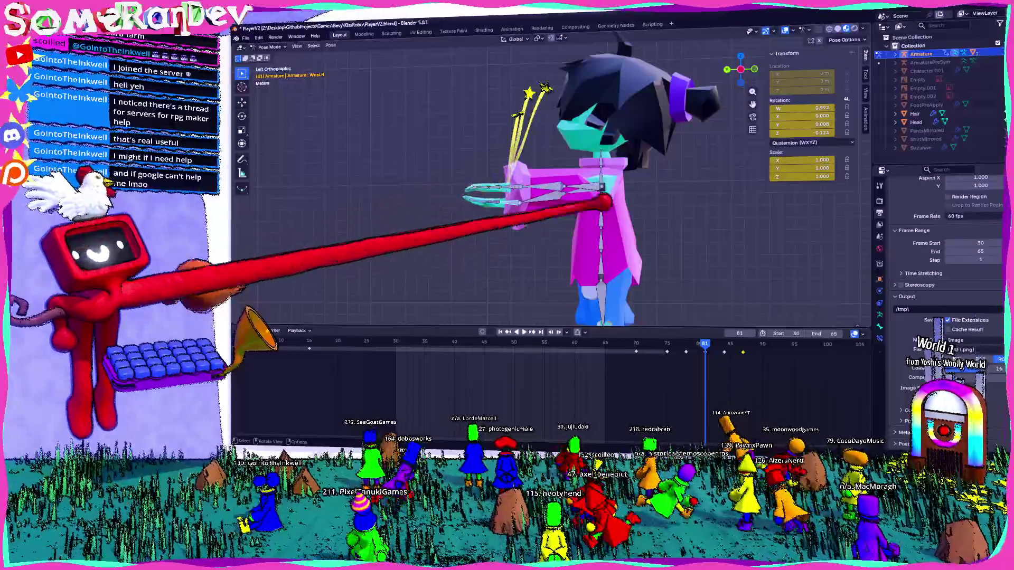
pyautogui.click(644, 232)
pyautogui.click(528, 191)
pyautogui.press('r')
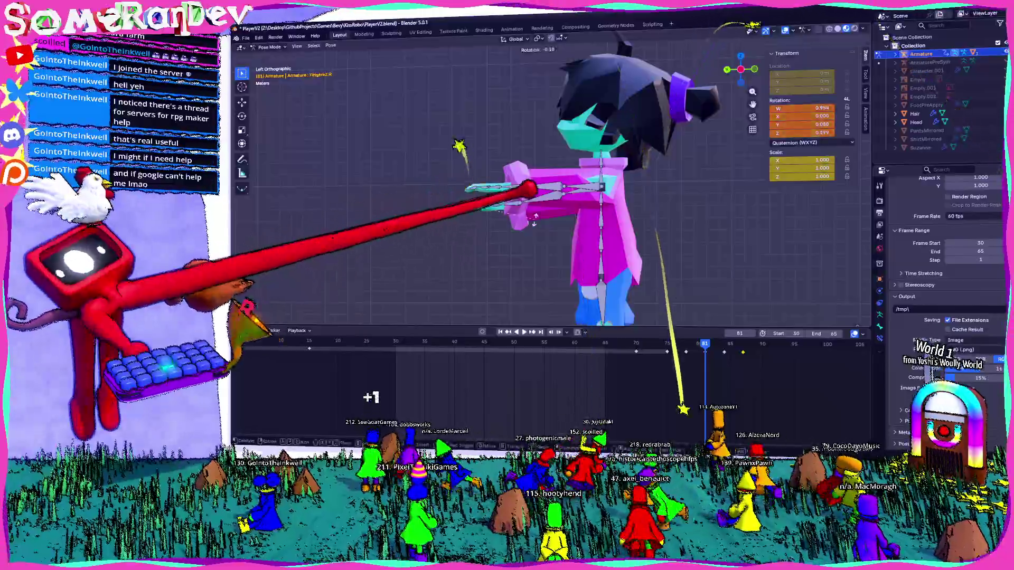
pyautogui.click(528, 186)
pyautogui.click(550, 192)
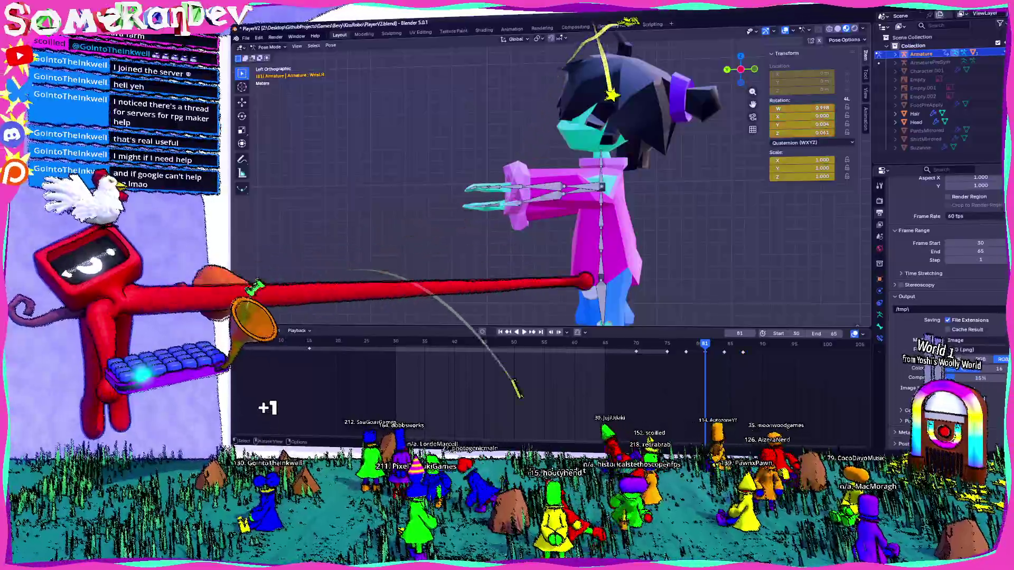
pyautogui.hotkey('shift', 'ctrl', 'space')
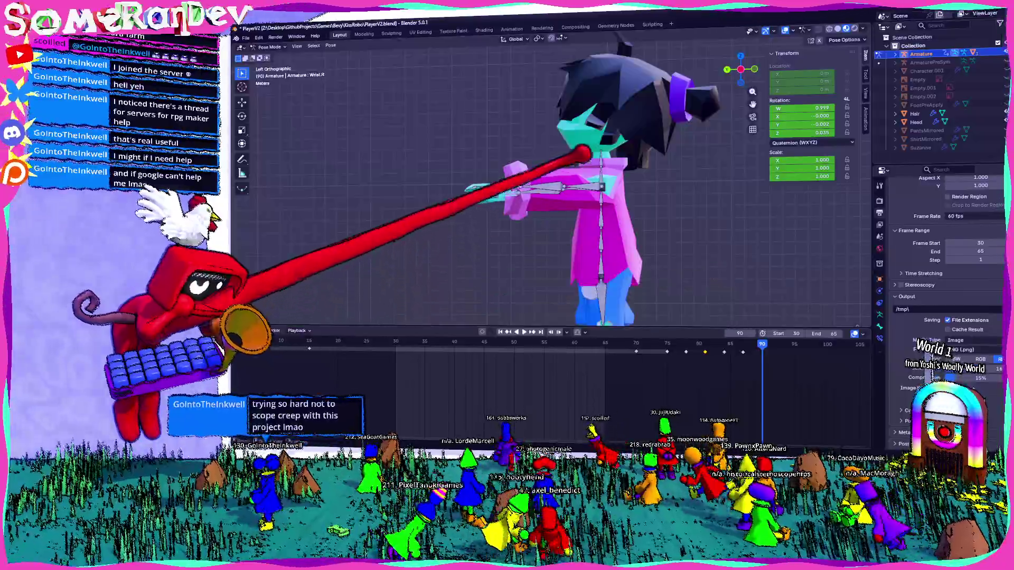
# - At frame 90, rotate Wrist.R and Fingers1.R and keyframe the pose
pyautogui.click(583, 155)
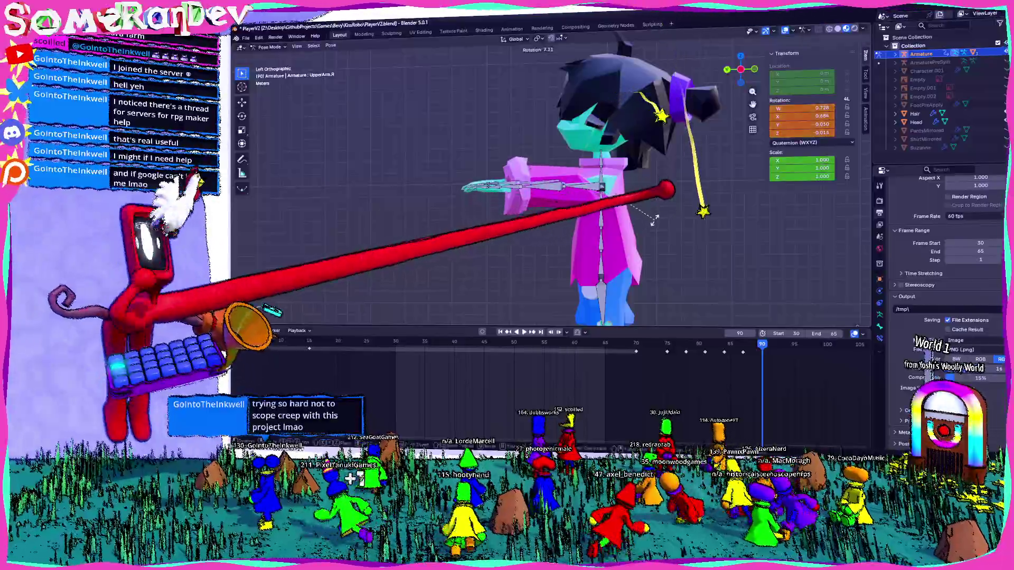
pyautogui.click(528, 185)
pyautogui.press('r')
pyautogui.click(568, 47)
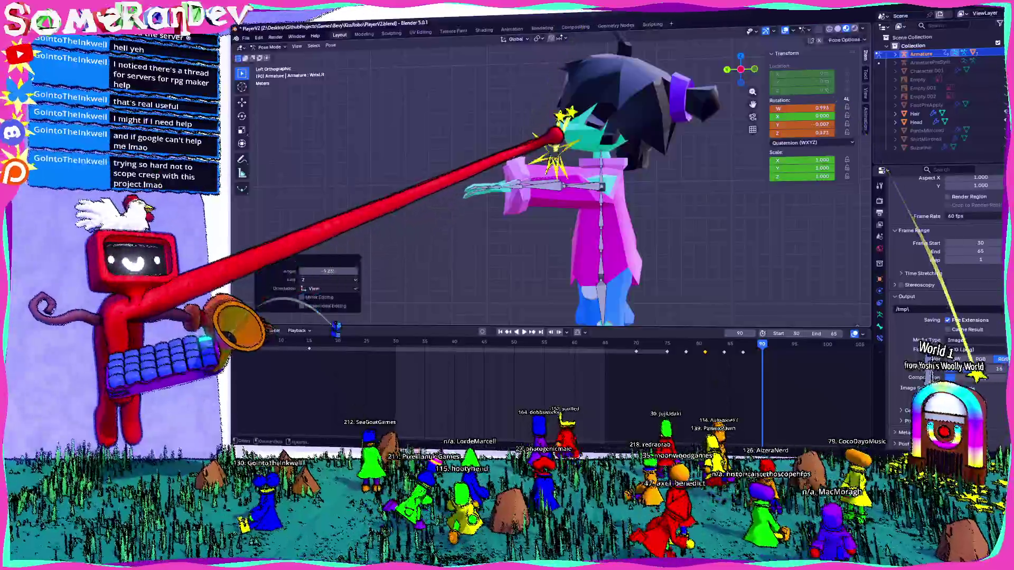
pyautogui.click(549, 126)
pyautogui.press('r')
pyautogui.click(502, 158)
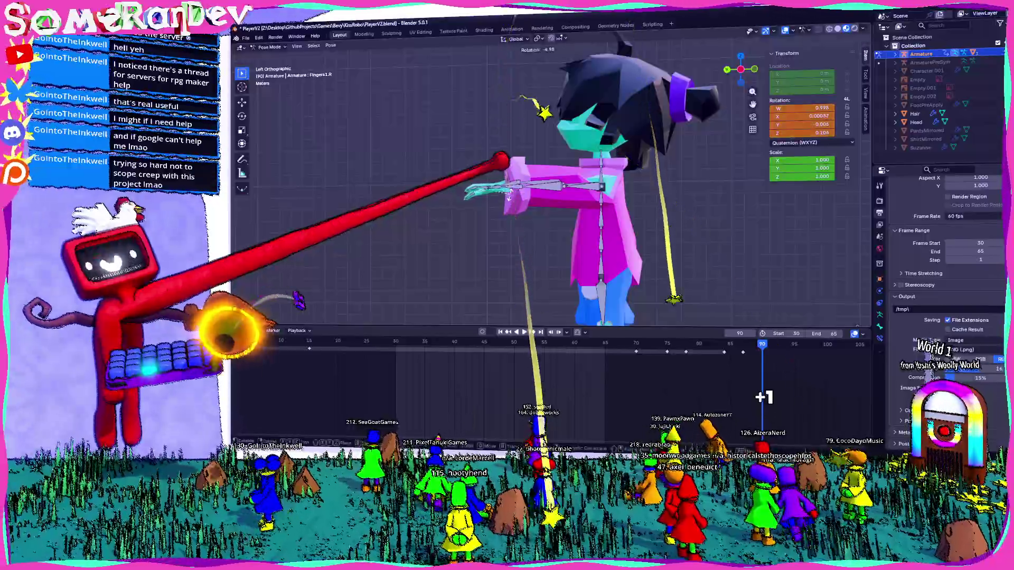
pyautogui.moveTo(503, 158)
pyautogui.mouseDown()
pyautogui.moveTo(557, 169)
pyautogui.moveTo(566, 154)
pyautogui.moveTo(557, 155)
pyautogui.mouseUp()
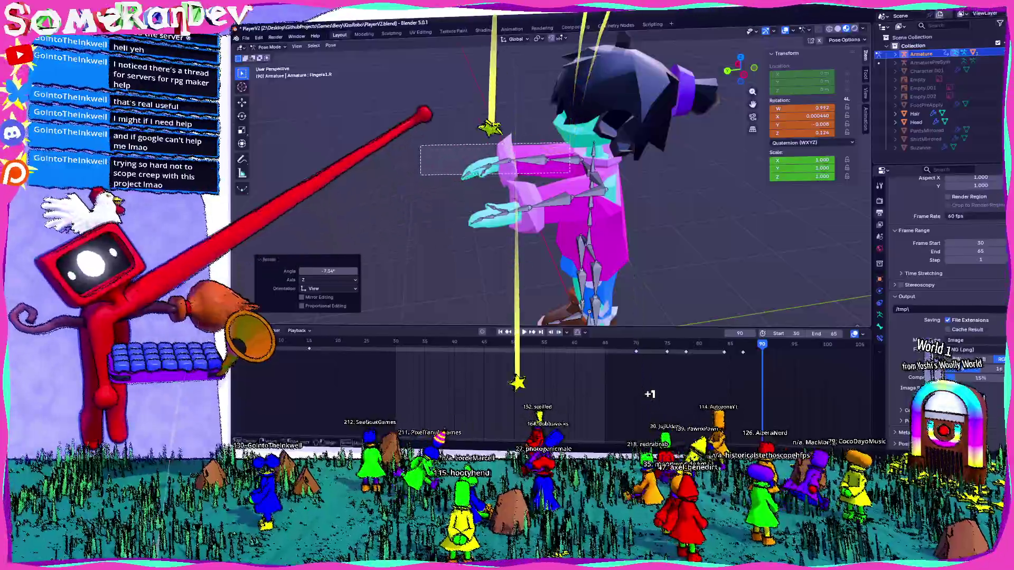
pyautogui.press('i')
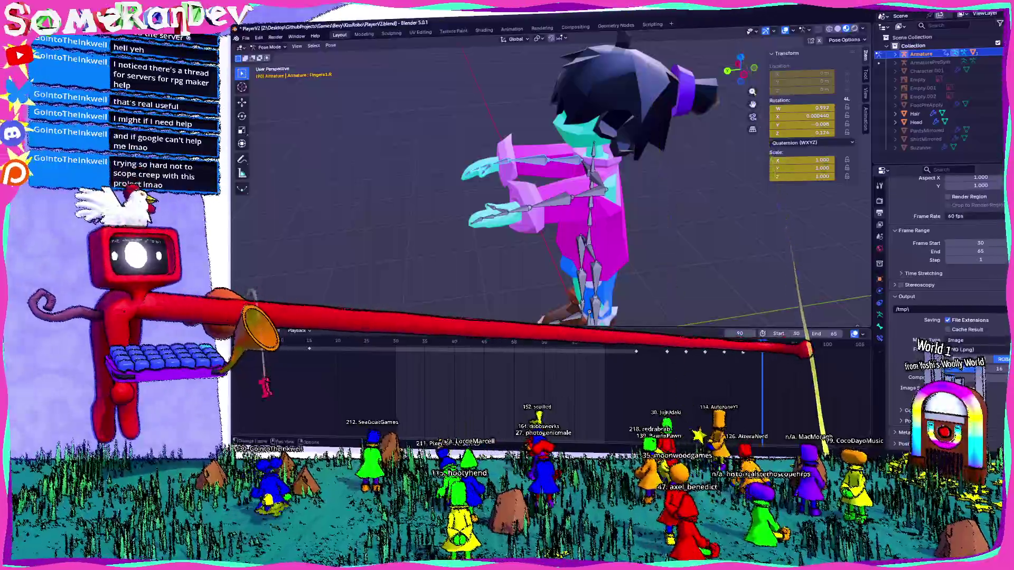
# - From the left side view, re-rotate UpperArm.R and Fingers1.R at frame 90
pyautogui.click(736, 68)
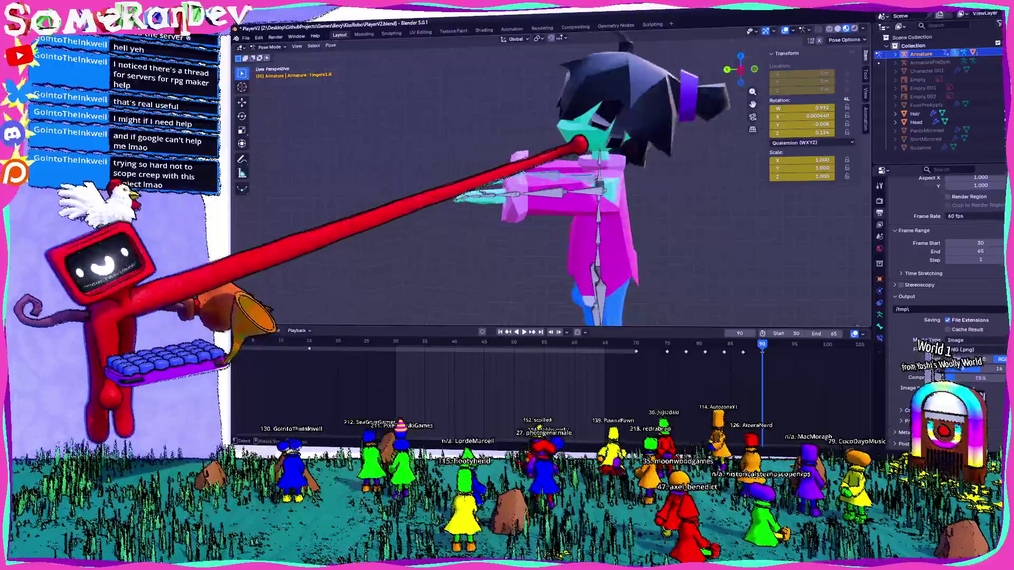
pyautogui.click(687, 145)
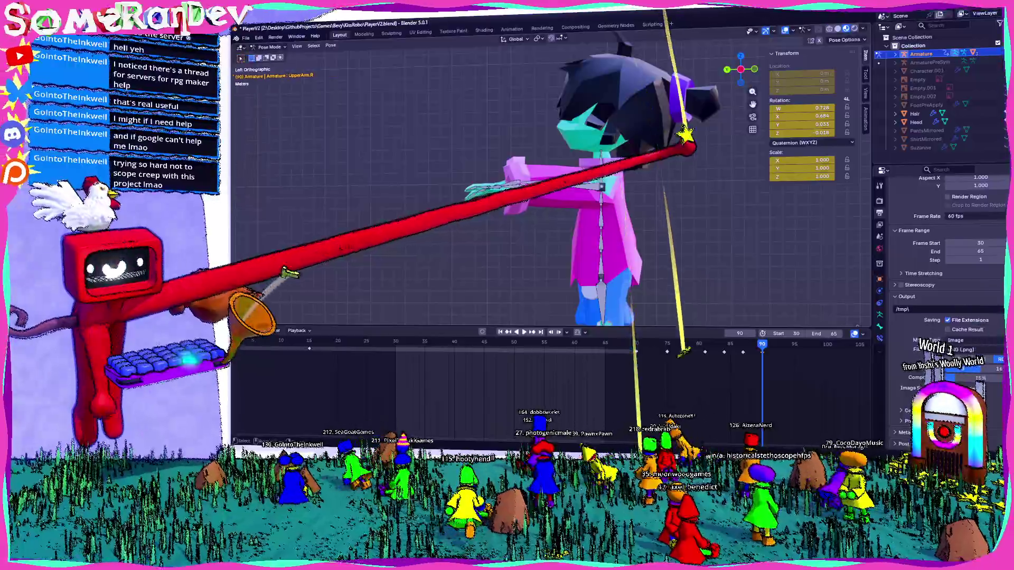
pyautogui.press('r')
pyautogui.click(682, 168)
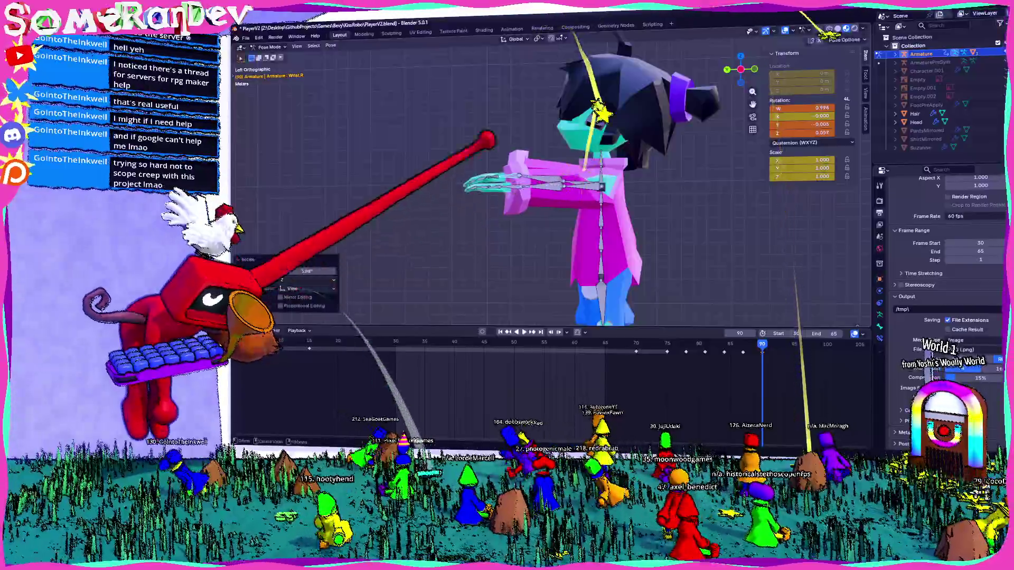
pyautogui.click(482, 180)
pyautogui.press('r')
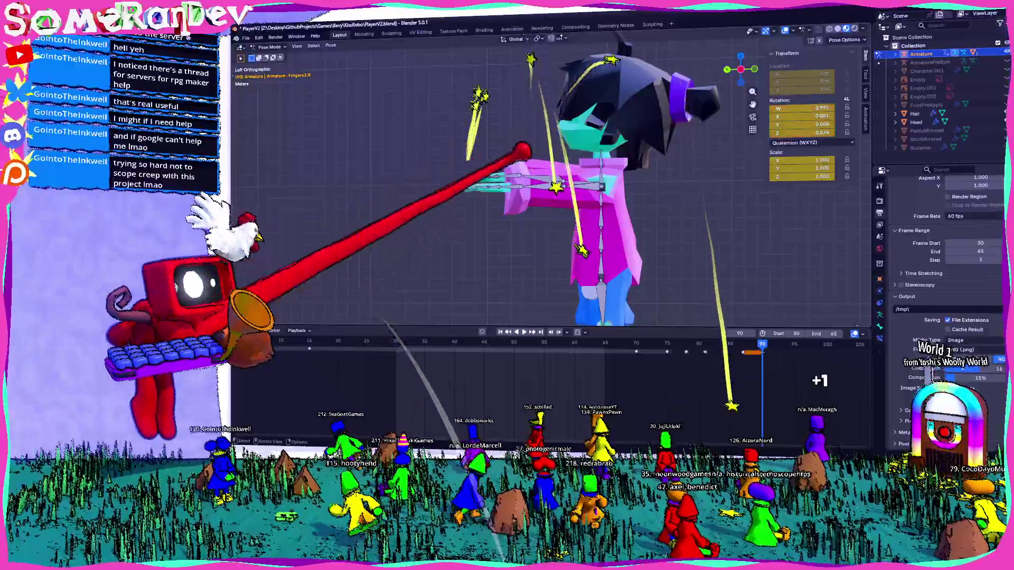
pyautogui.click(536, 195)
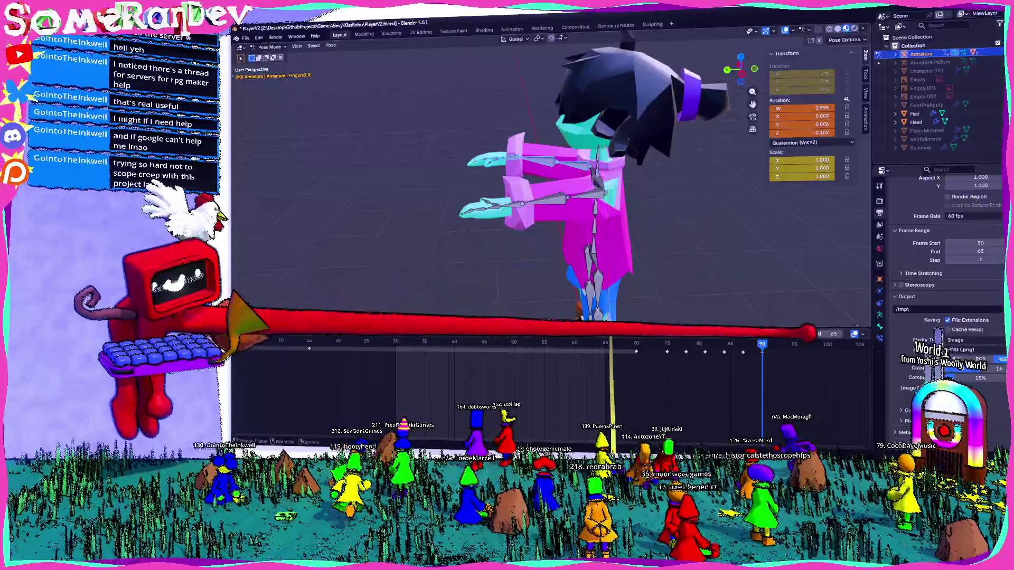
# - Keyframe frame 90, then rotate the right upper arm at frame 93
pyautogui.press('i')
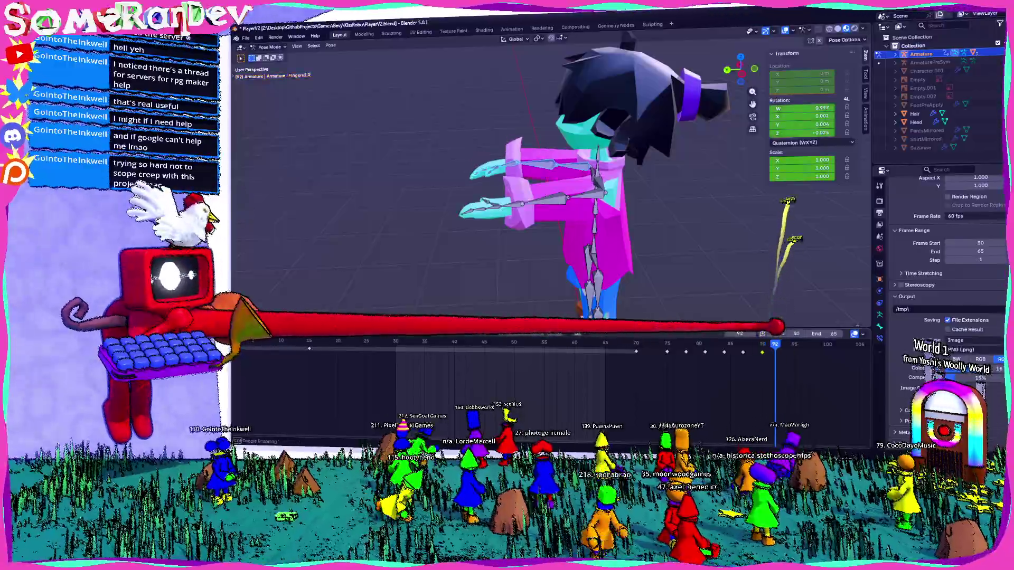
pyautogui.press('Right')
pyautogui.press('Right')
pyautogui.press('Right')
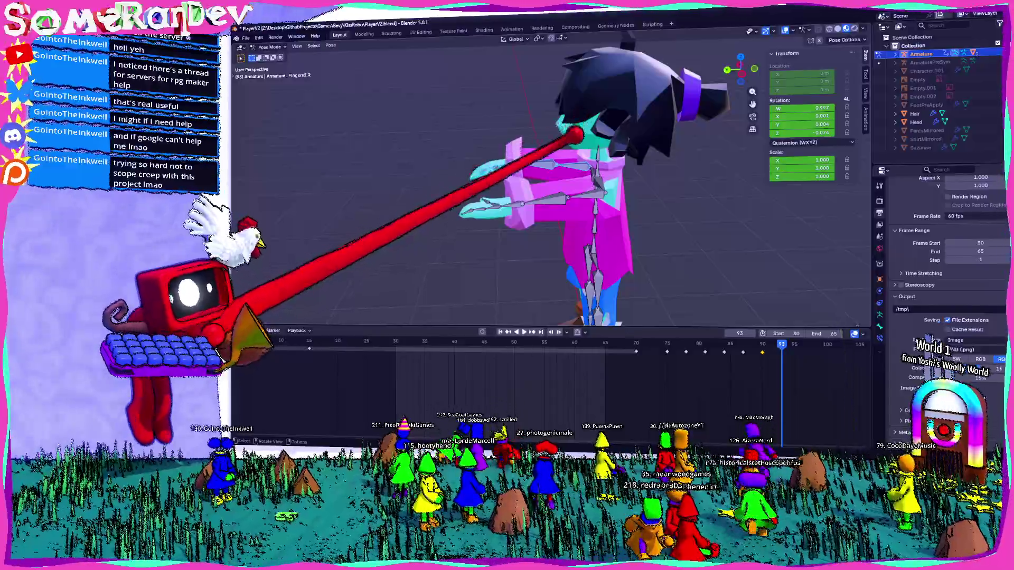
pyautogui.press('ctrl+KP_3')
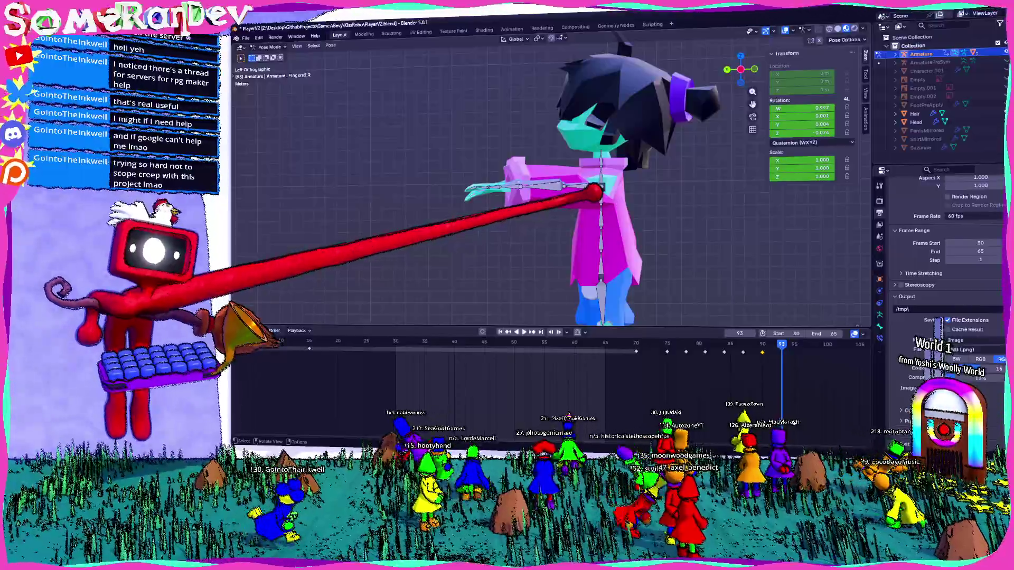
pyautogui.press('KP_4')
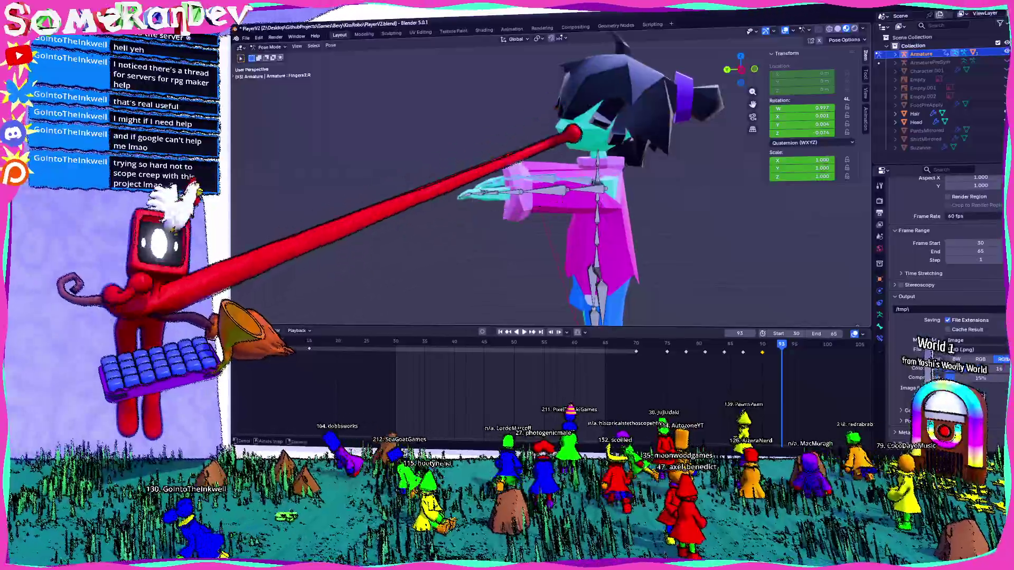
pyautogui.press('KP_6')
pyautogui.click(575, 182)
pyautogui.press('r')
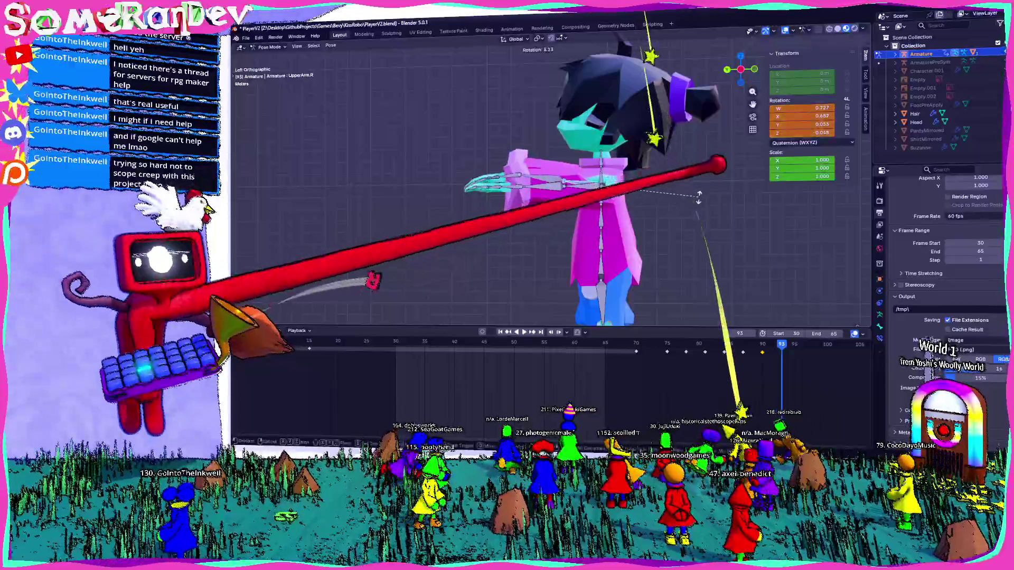
pyautogui.click(699, 197)
# - Rotate Fingers1.R, keyframe all right arm bones at frame 93, and play back frames 75–95
pyautogui.click(515, 179)
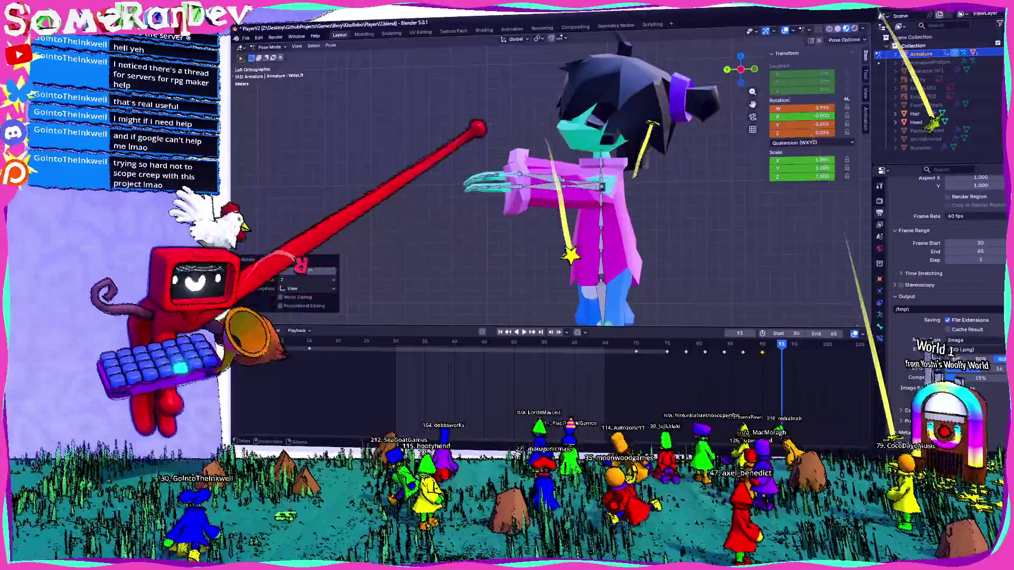
pyautogui.click(505, 177)
pyautogui.press('r')
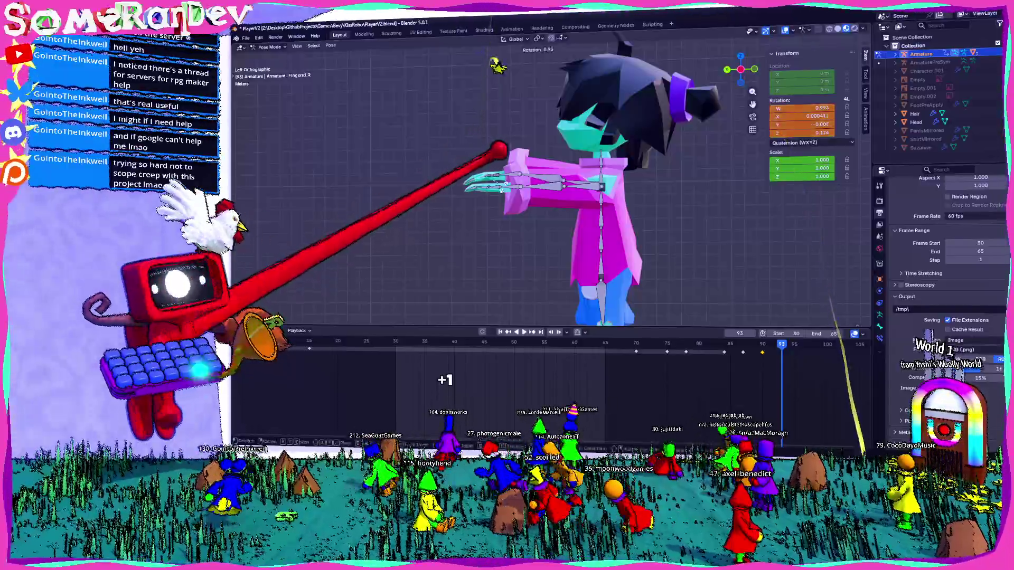
pyautogui.click(504, 177)
pyautogui.click(488, 182)
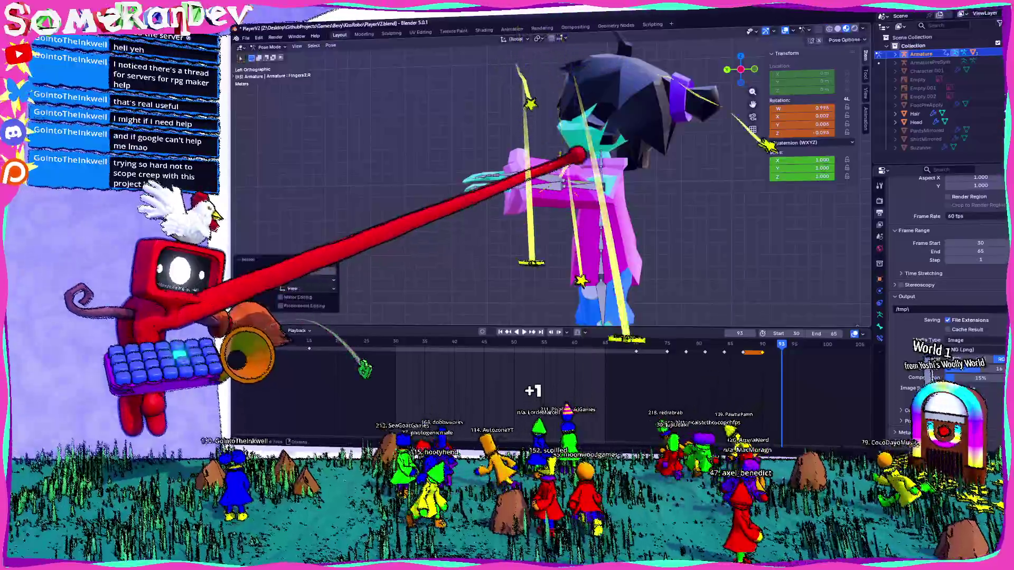
pyautogui.moveTo(599, 140)
pyautogui.mouseDown()
pyautogui.moveTo(565, 159)
pyautogui.moveTo(440, 128)
pyautogui.mouseUp()
pyautogui.press('i')
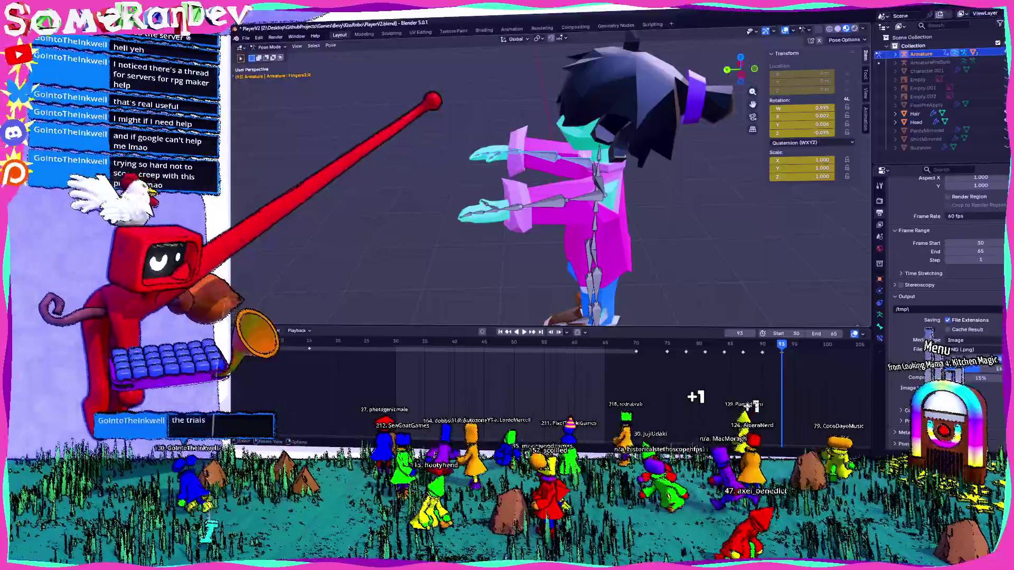
pyautogui.press('space')
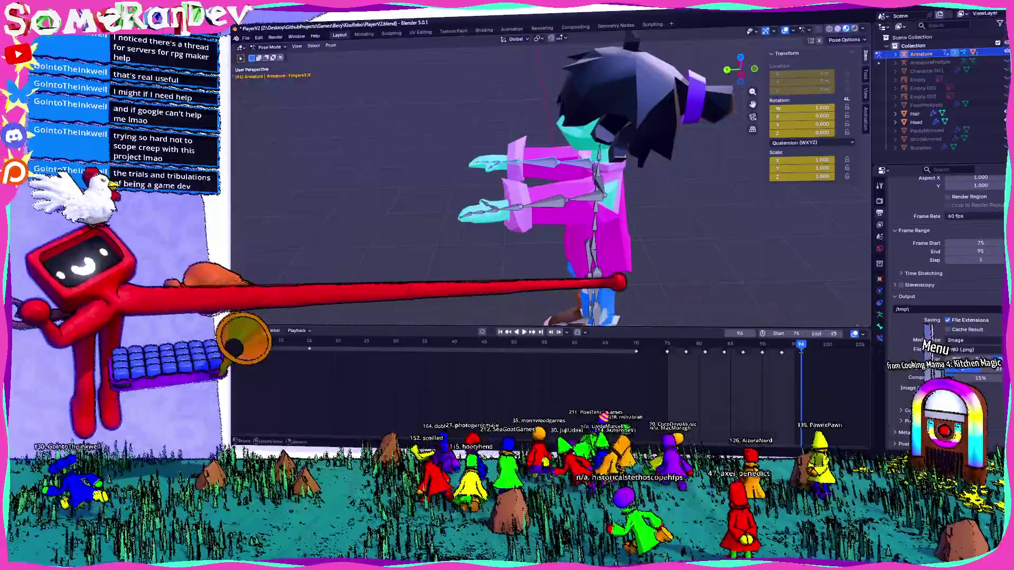
# - Stop at frame 92, refine the finger bone's rotation, and shift the later keyframes to new frames
pyautogui.press('space')
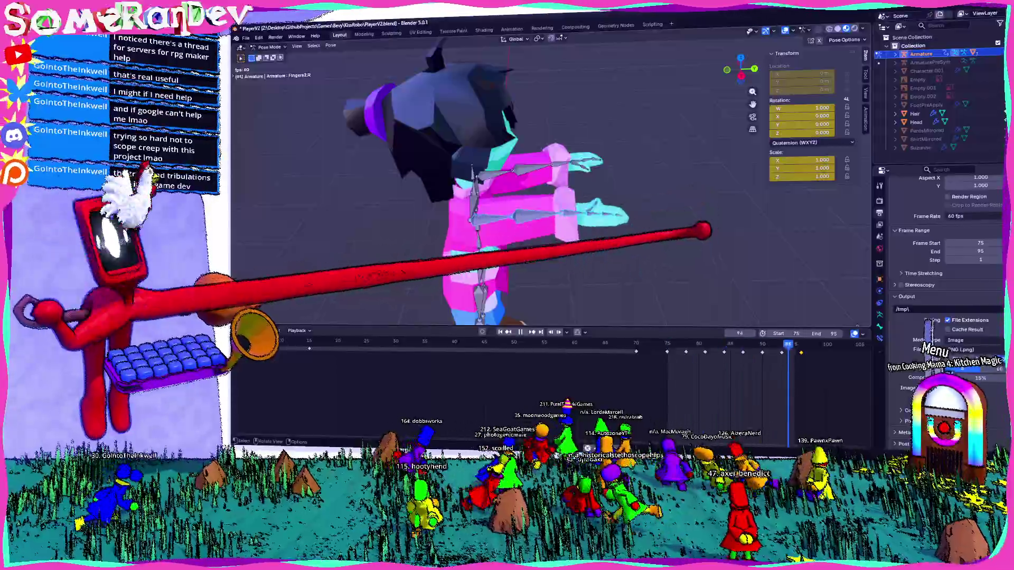
pyautogui.press('space')
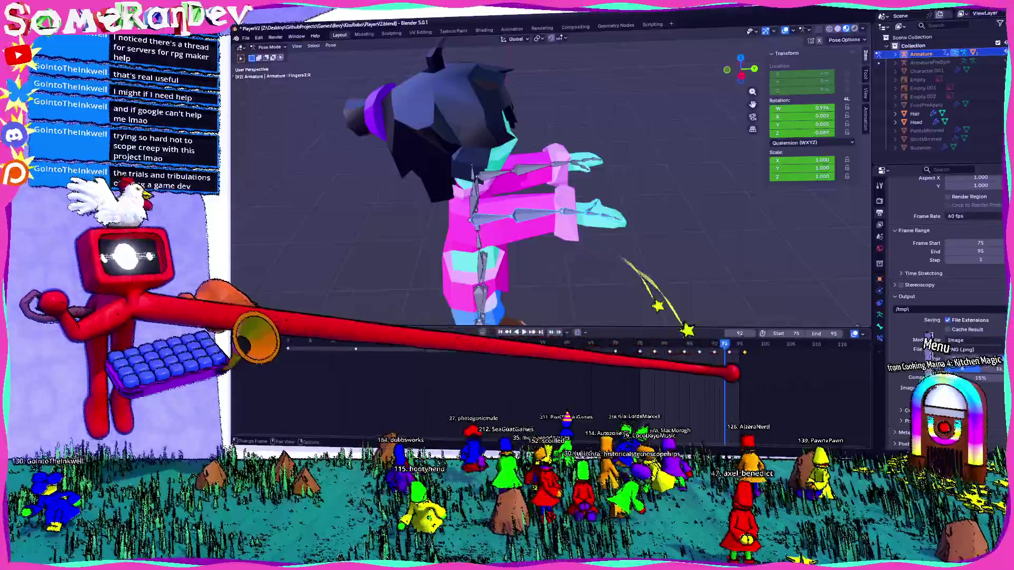
pyautogui.press('r')
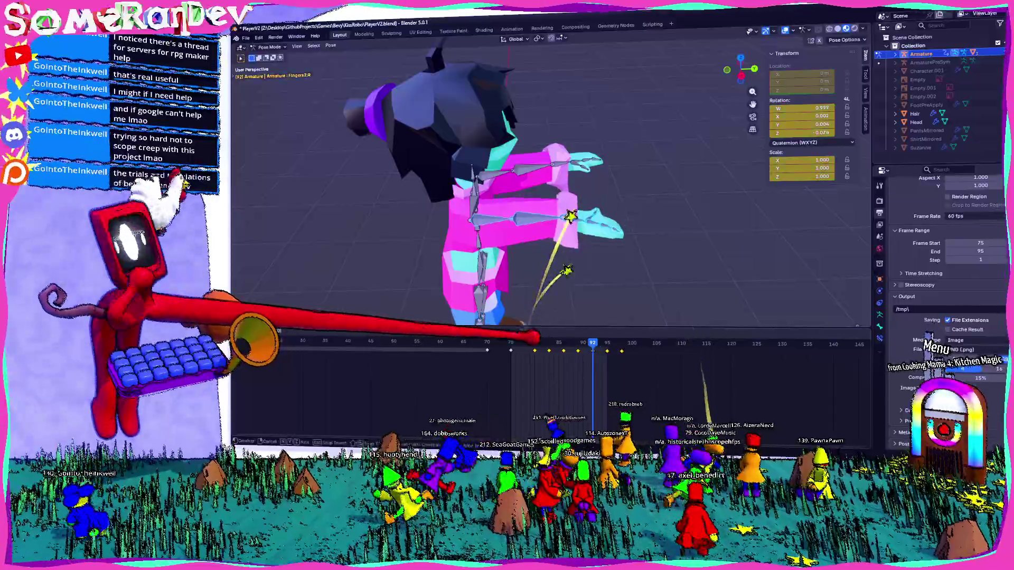
pyautogui.press('r')
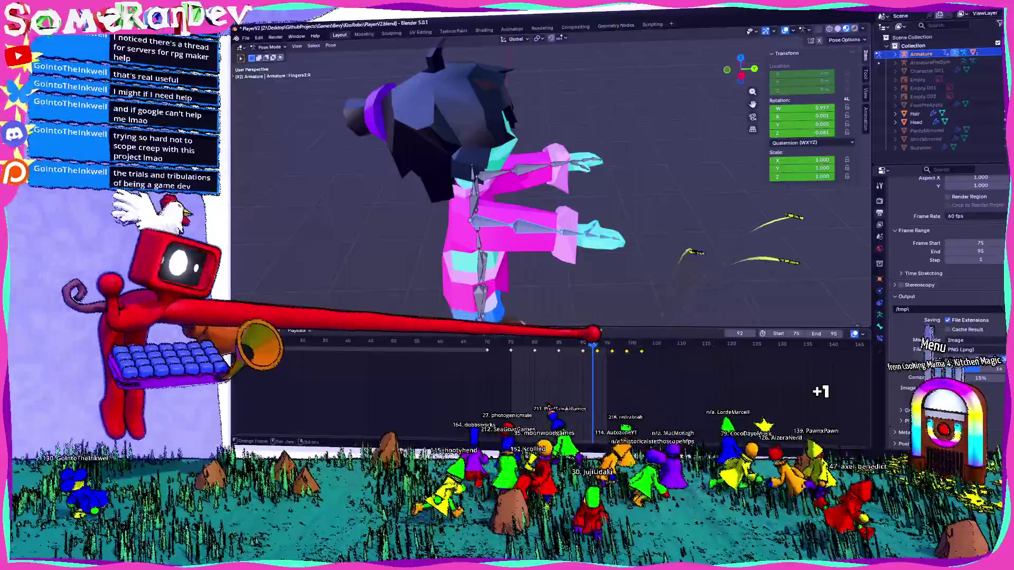
pyautogui.moveTo(621, 345); pyautogui.dragTo(683, 380)
pyautogui.press('g')
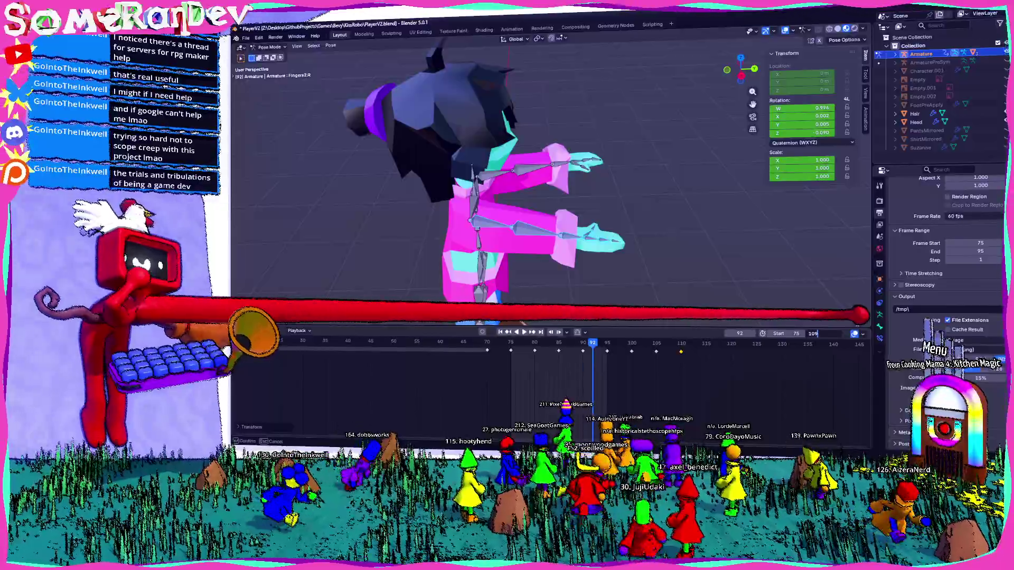
# - Play the animation while viewing the character from the front and from above
pyautogui.click(524, 333)
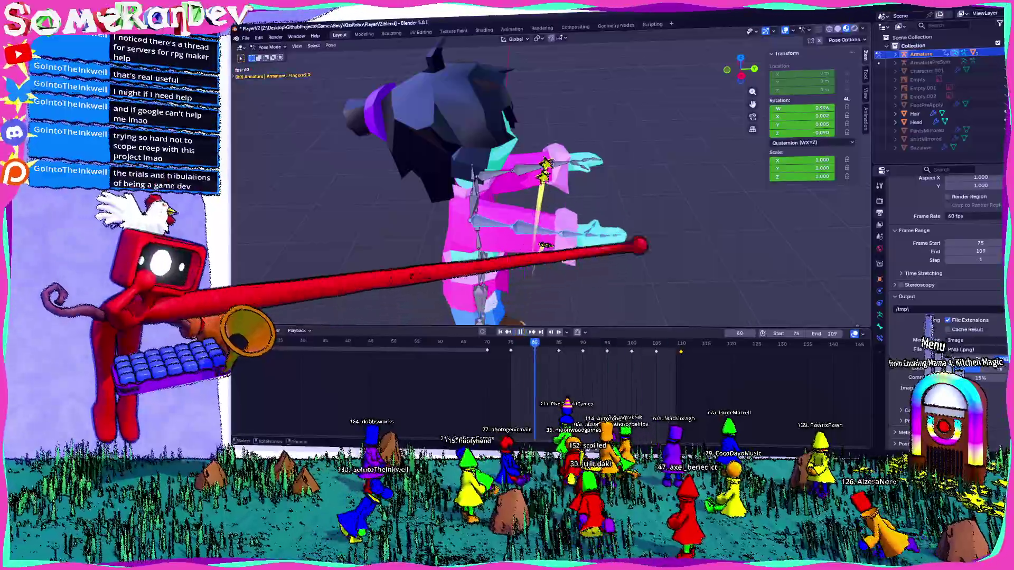
pyautogui.moveTo(544, 192)
pyautogui.mouseDown()
pyautogui.moveTo(526, 220)
pyautogui.moveTo(485, 190)
pyautogui.mouseUp()
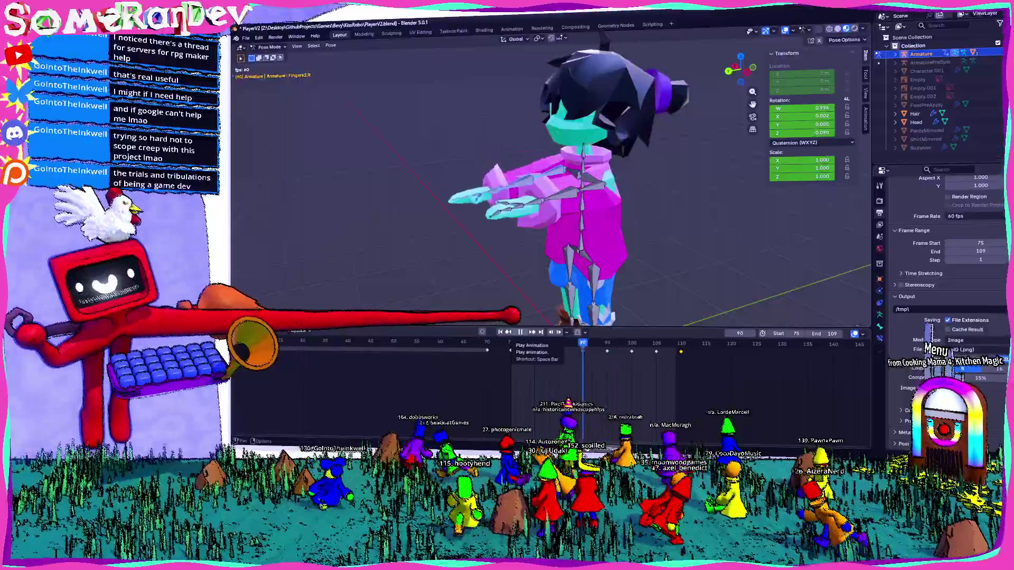
pyautogui.click(520, 332)
pyautogui.moveTo(595, 218)
pyautogui.mouseDown()
pyautogui.moveTo(656, 235)
pyautogui.moveTo(687, 317)
pyautogui.moveTo(682, 296)
pyautogui.mouseUp()
pyautogui.moveTo(595, 199); pyautogui.dragTo(616, 294)
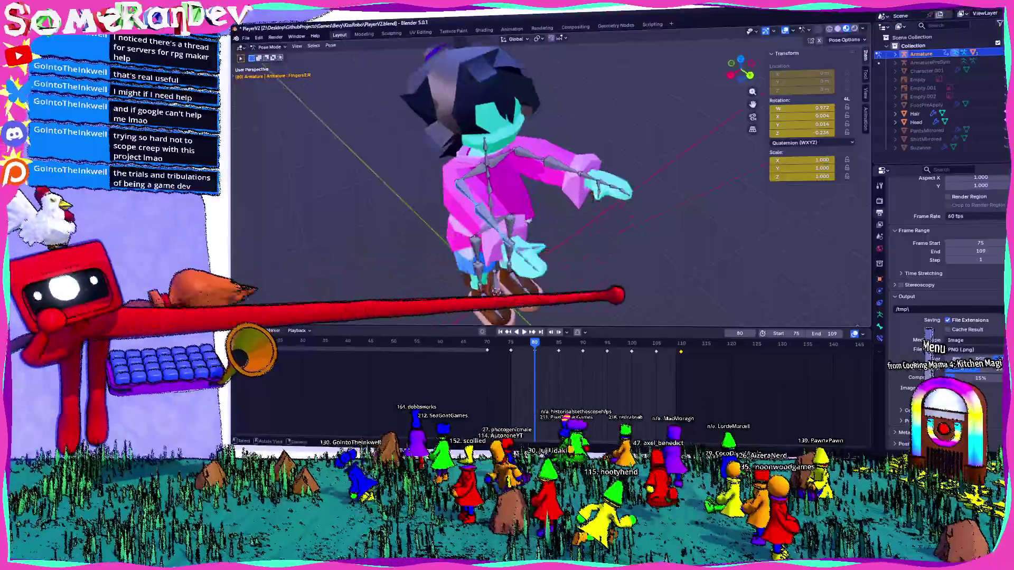
# - Delete the right hand bones' keyframes around frames 85–110
pyautogui.moveTo(644, 213)
pyautogui.mouseDown()
pyautogui.moveTo(538, 155)
pyautogui.moveTo(549, 221)
pyautogui.moveTo(528, 201)
pyautogui.mouseUp()
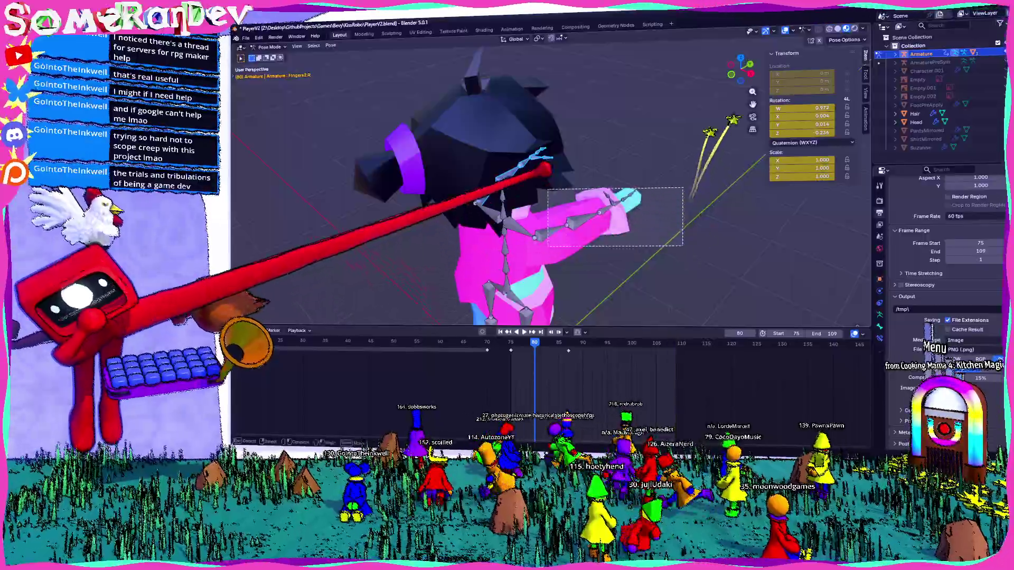
pyautogui.moveTo(734, 391)
pyautogui.mouseDown()
pyautogui.moveTo(668, 389)
pyautogui.moveTo(569, 350)
pyautogui.mouseUp()
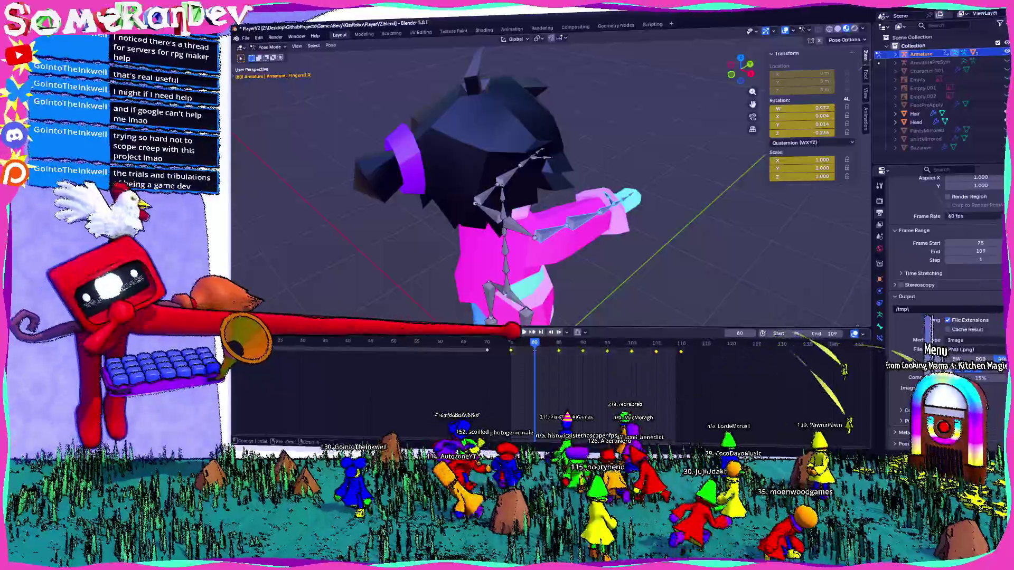
pyautogui.hotkey('shift', 'Left')
pyautogui.moveTo(528, 200); pyautogui.dragTo(549, 158)
pyautogui.press('Delete')
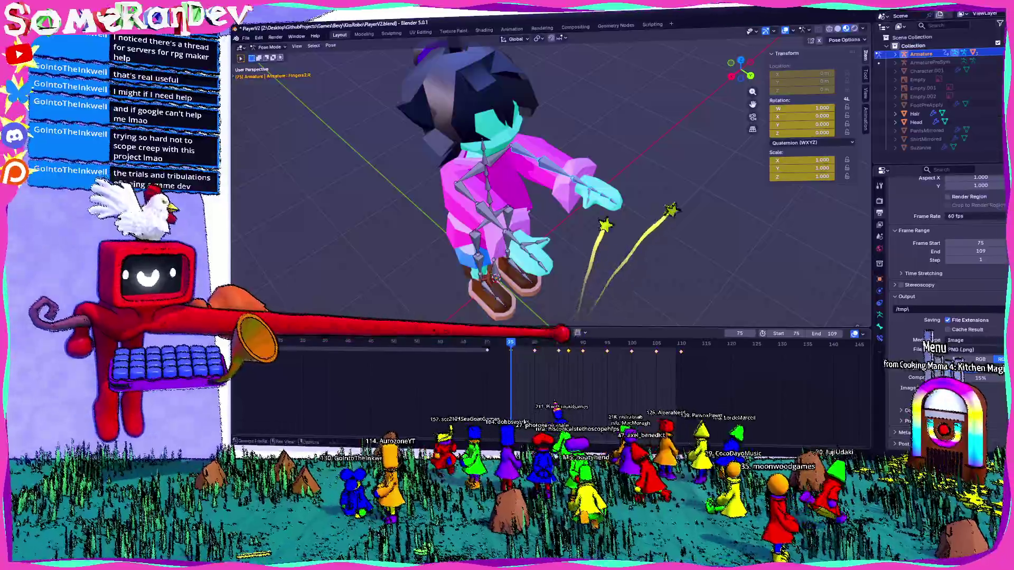
# - Preview playback, then shift all remaining keyframes earlier in time
pyautogui.press('space')
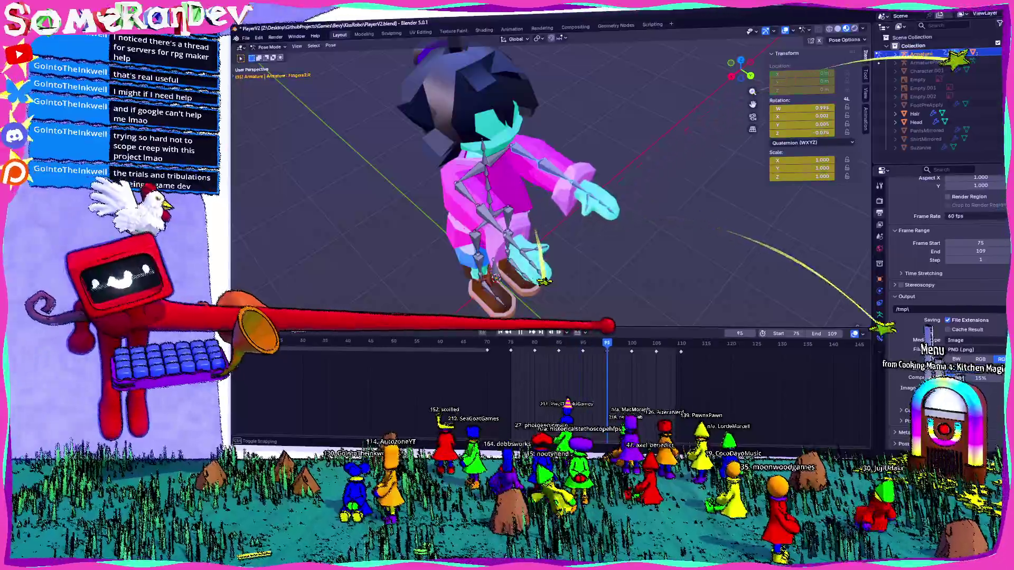
pyautogui.press('space')
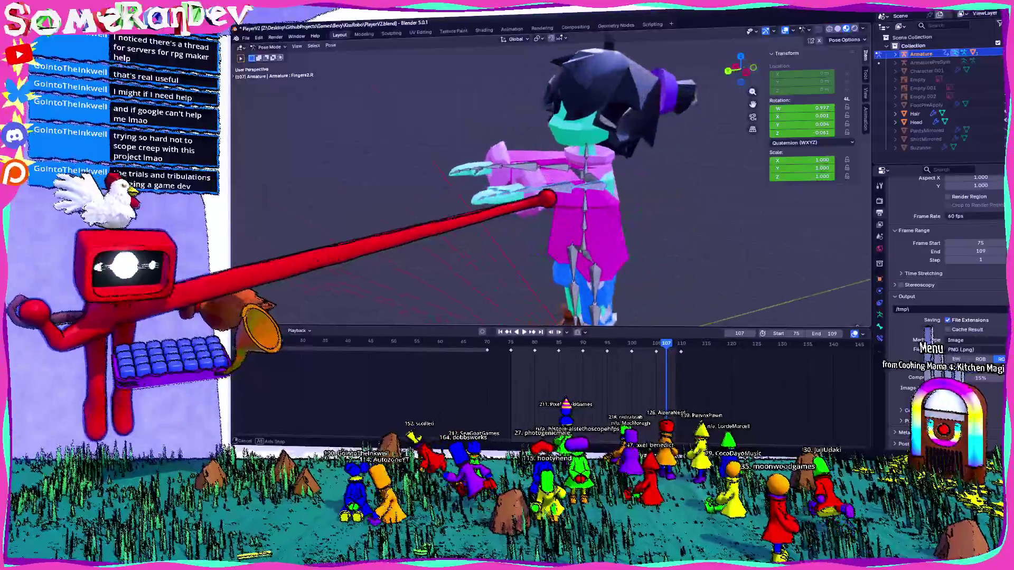
pyautogui.press('a')
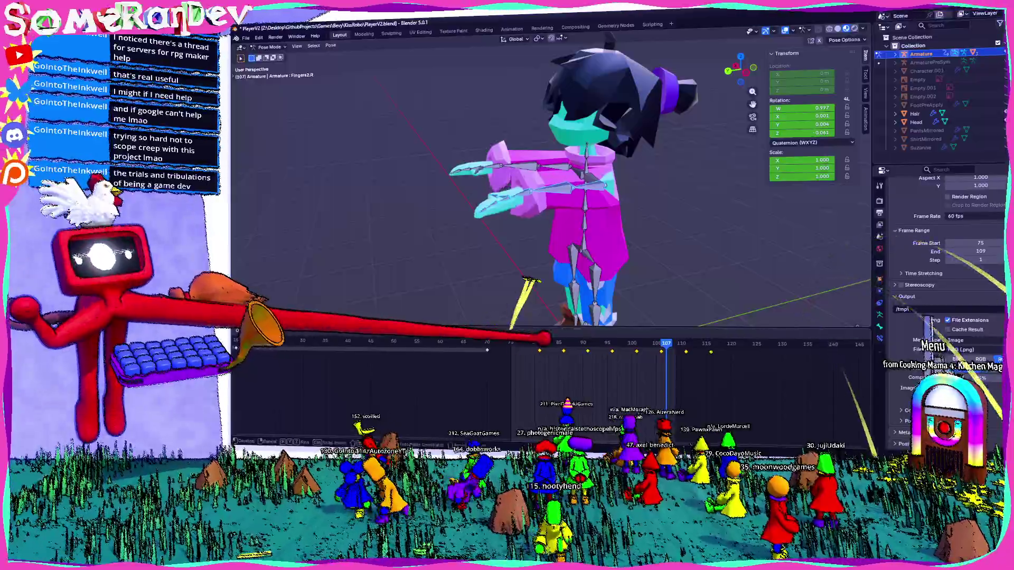
pyautogui.press('g')
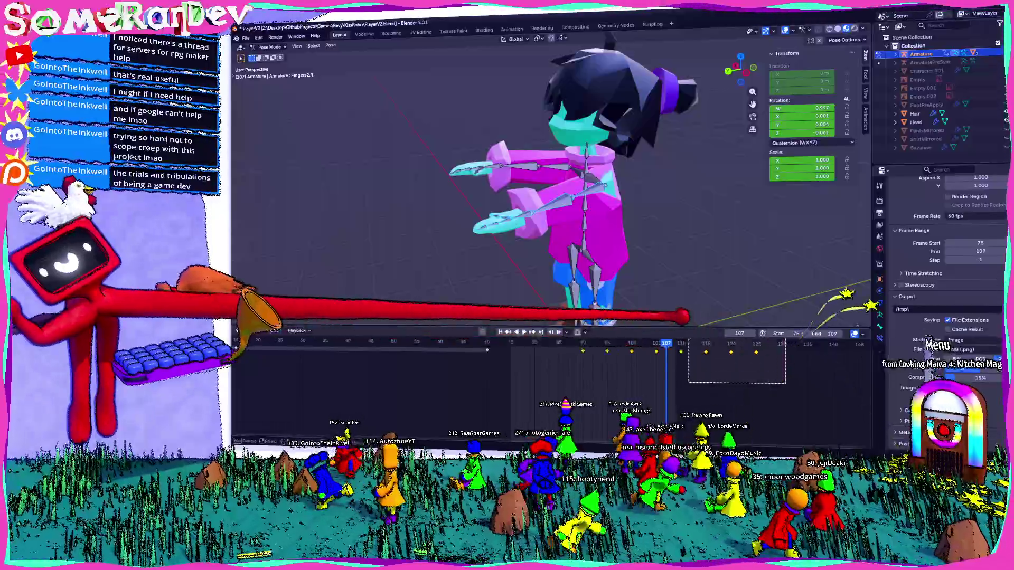
# - Confirm the shifted keyframes and preview the retimed hand animation from frame 75
pyautogui.press('Return')
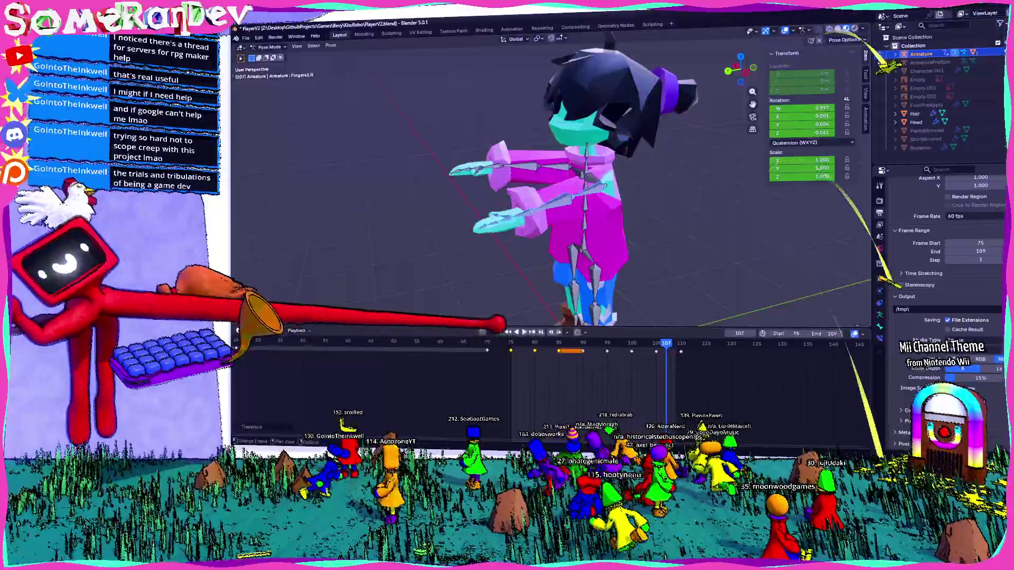
pyautogui.press('space')
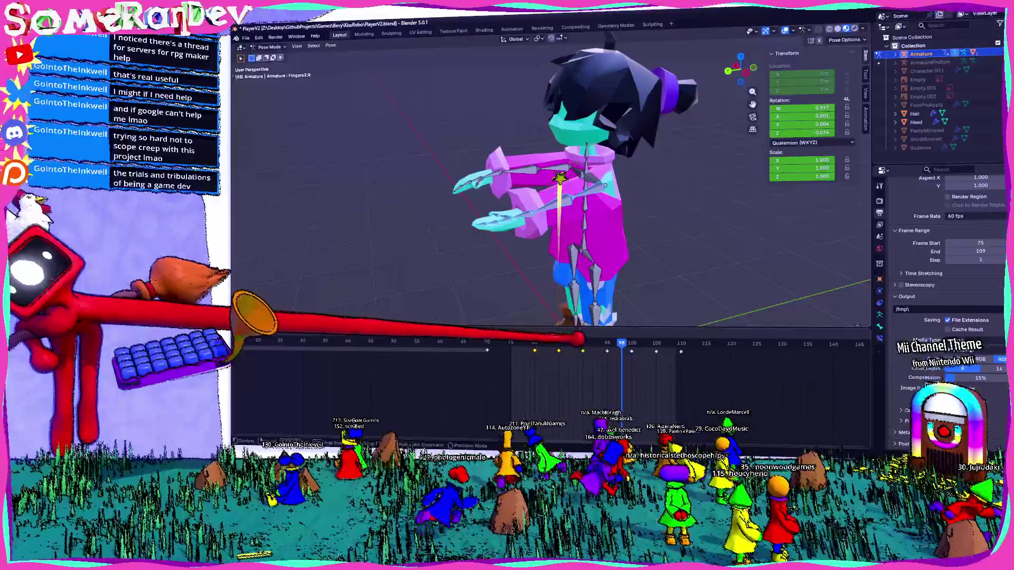
pyautogui.press('Escape')
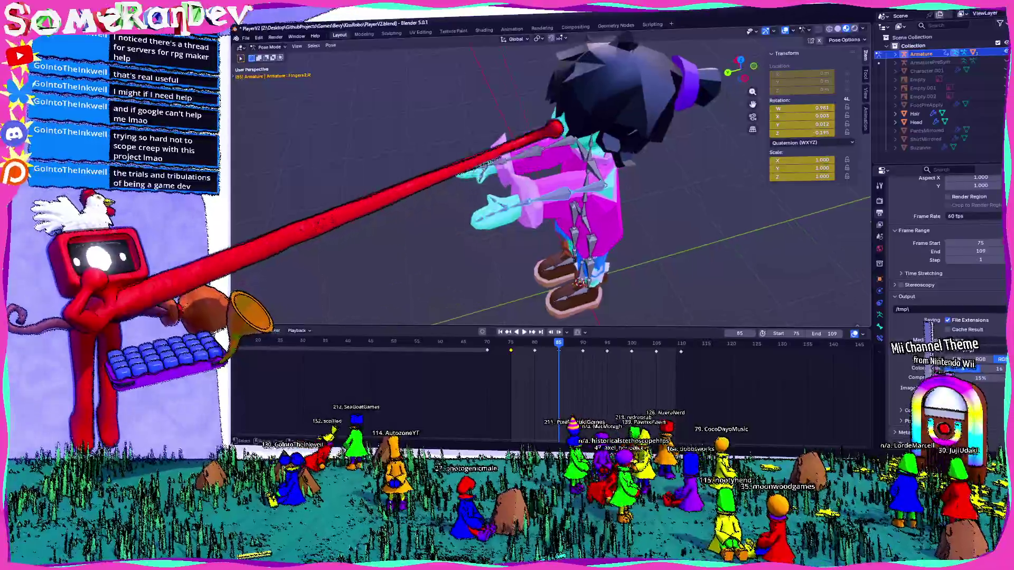
pyautogui.press('Escape')
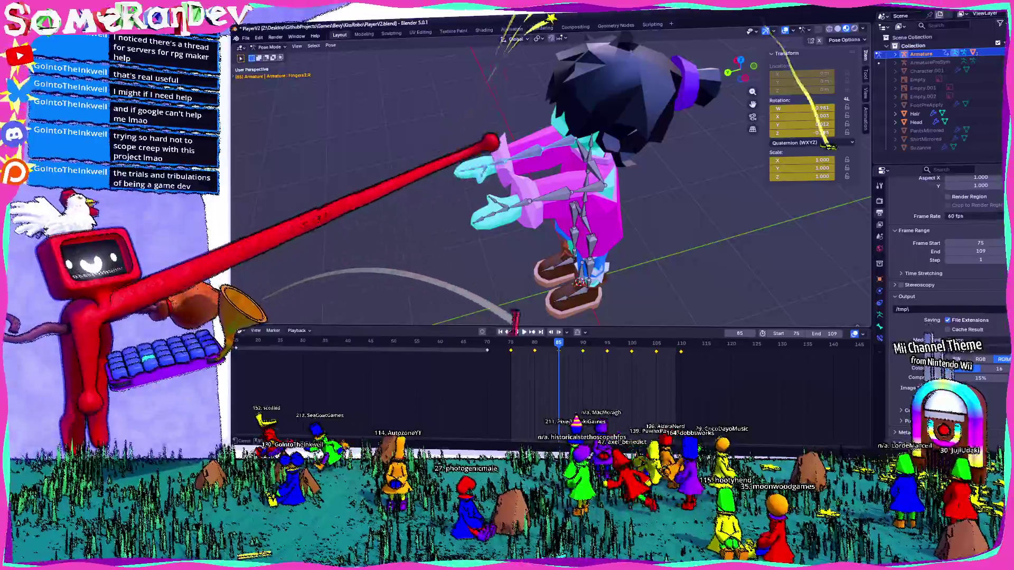
pyautogui.press('space')
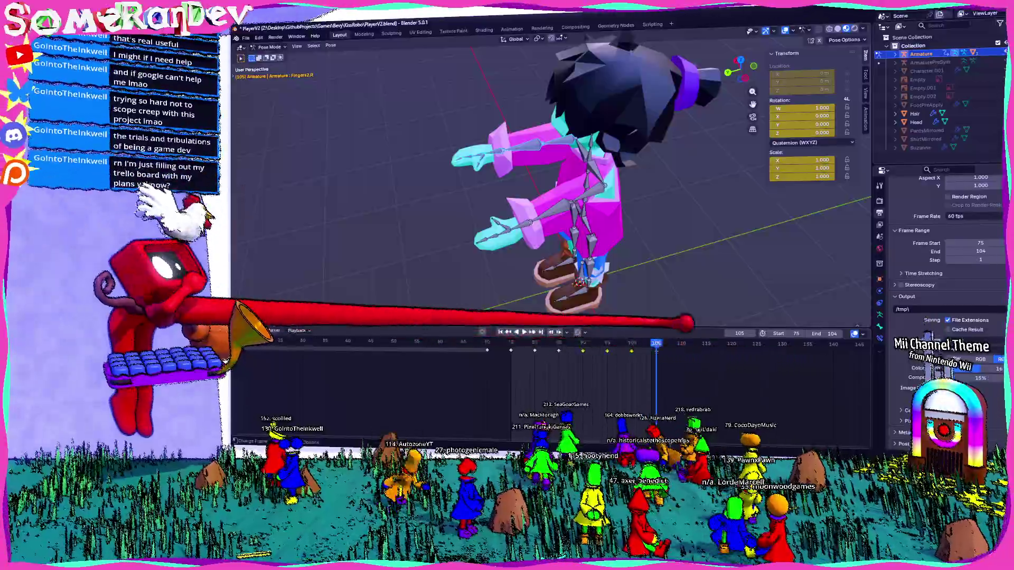
# - Select the right arm bones, delete their timeline keyframes, and replay from frame 75
pyautogui.moveTo(322, 338)
pyautogui.mouseDown()
pyautogui.moveTo(321, 289)
pyautogui.moveTo(607, 423)
pyautogui.mouseUp()
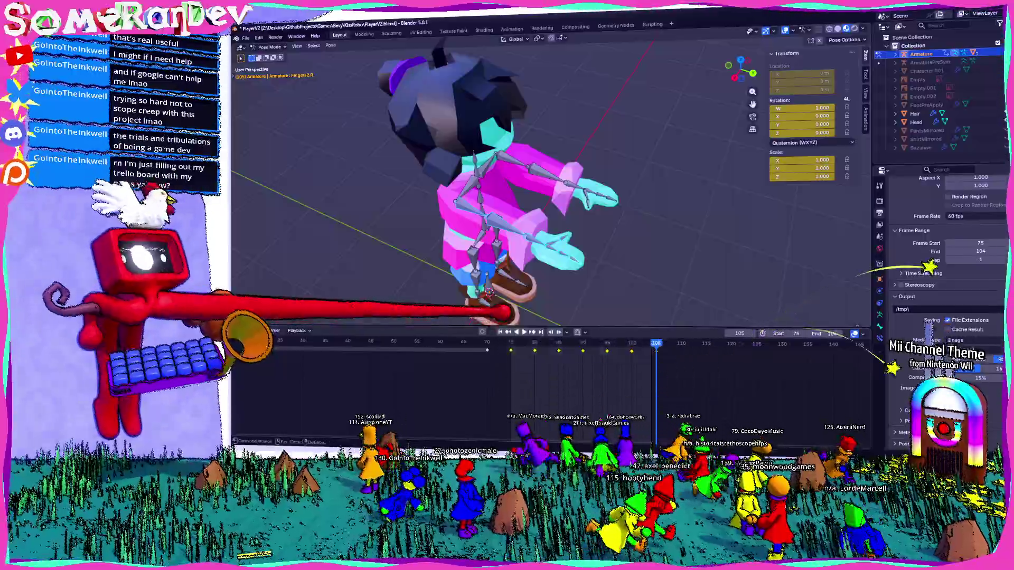
pyautogui.moveTo(511, 230); pyautogui.dragTo(629, 136)
pyautogui.moveTo(629, 230); pyautogui.dragTo(629, 230)
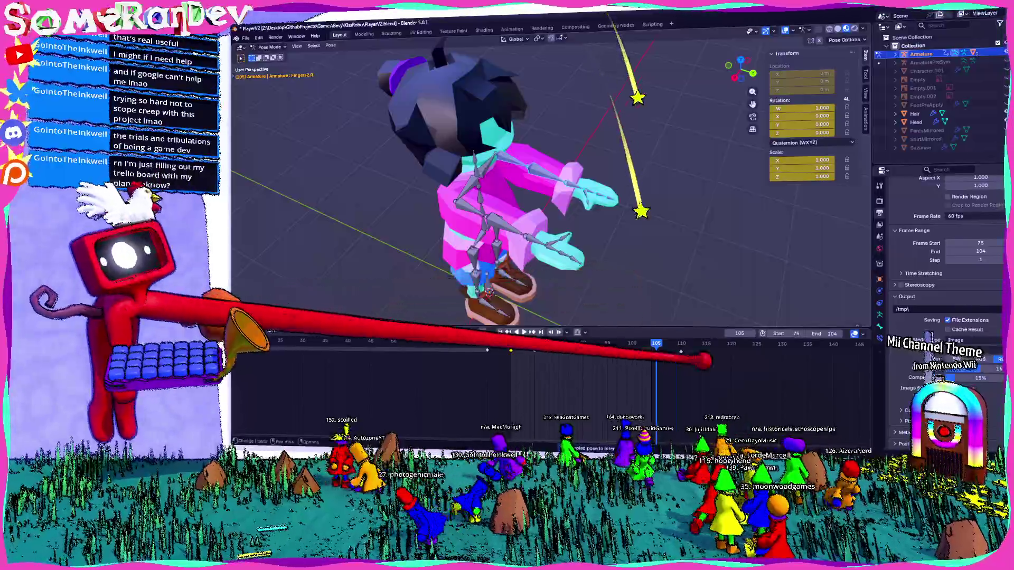
pyautogui.moveTo(494, 339); pyautogui.dragTo(714, 375)
pyautogui.press('Delete')
pyautogui.press('space')
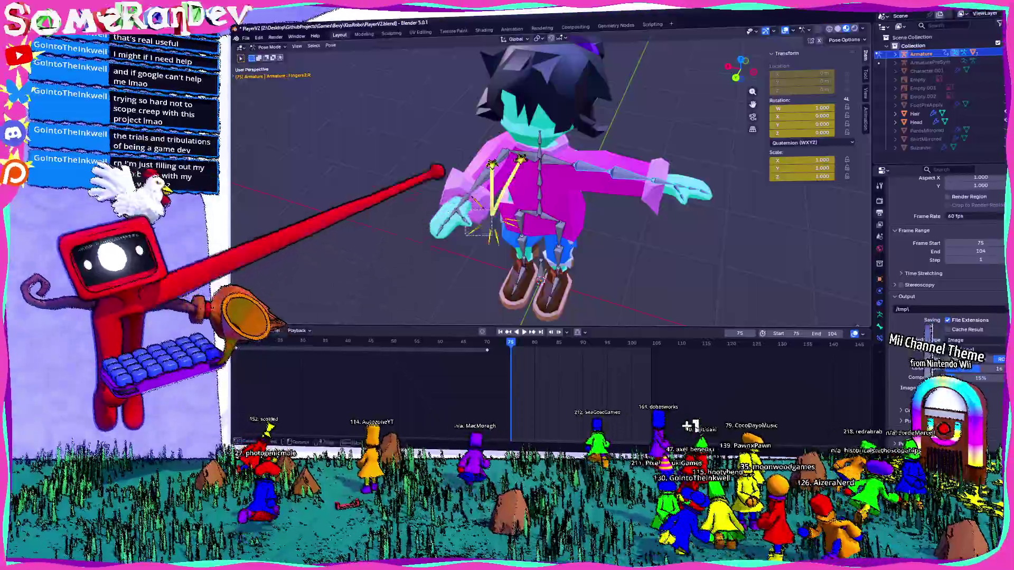
# - Paste the copied keyframes onto the right arm bones at frames 80–105
pyautogui.press('a')
pyautogui.moveTo(504, 343); pyautogui.dragTo(720, 395)
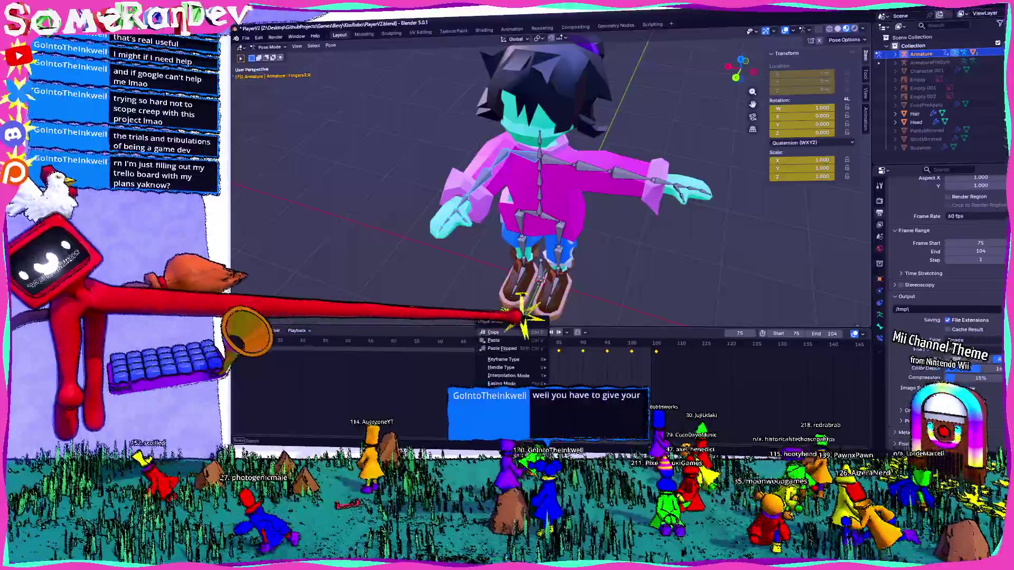
pyautogui.moveTo(568, 150); pyautogui.dragTo(730, 238)
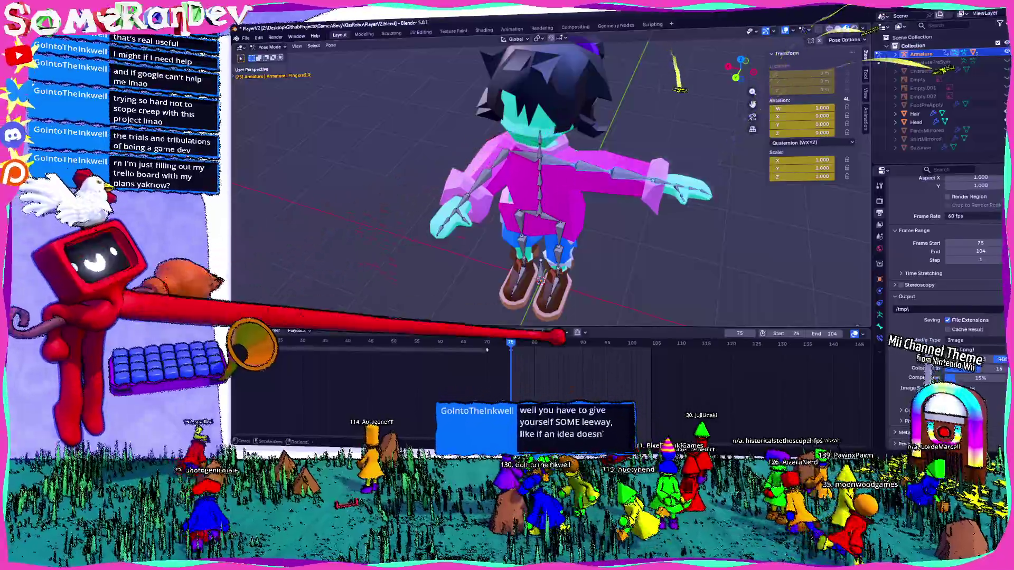
pyautogui.rightClick(476, 370)
pyautogui.click(475, 380)
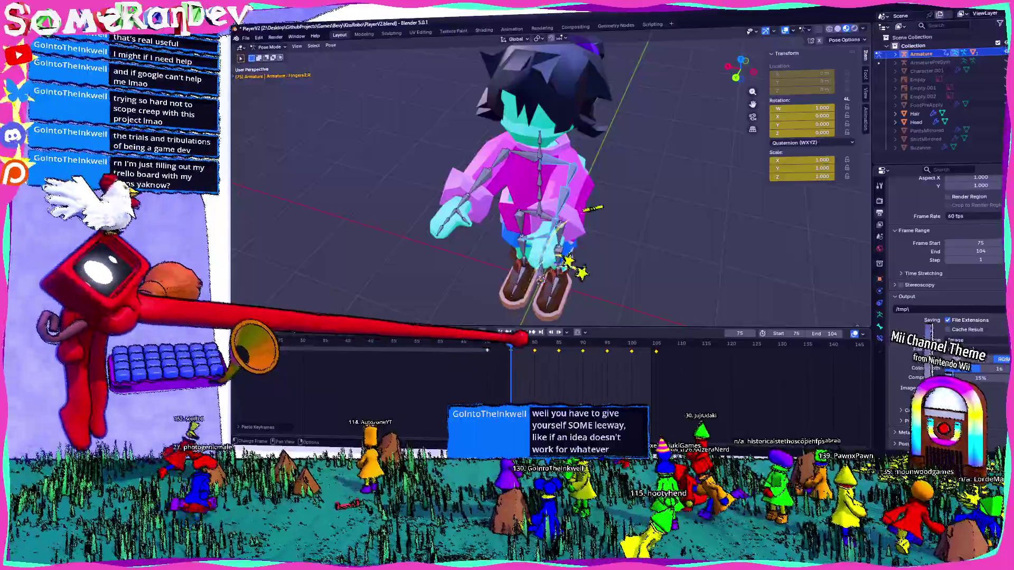
# - Move the pasted keyframes about 15 frames later
pyautogui.press('space')
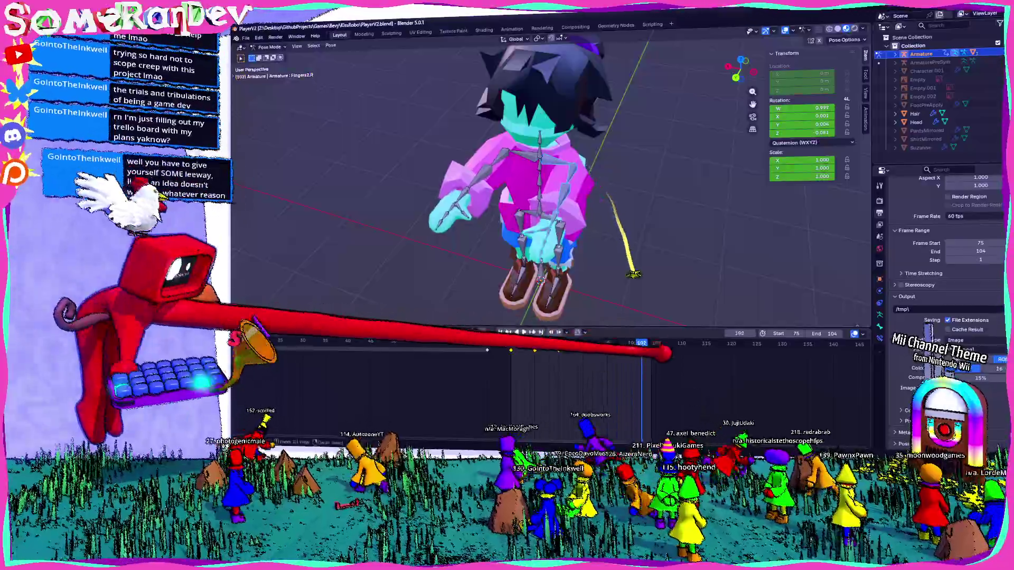
pyautogui.press('g')
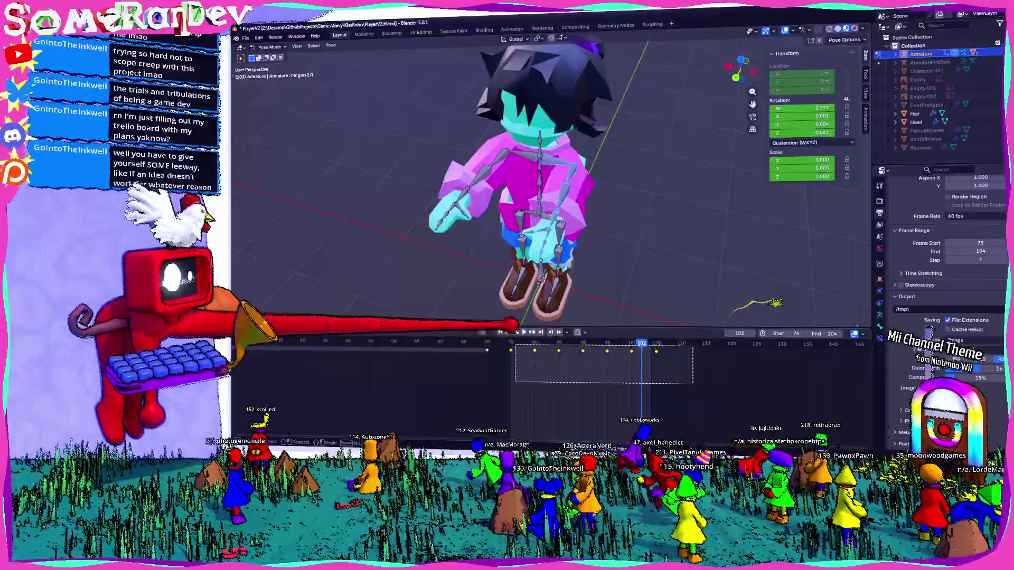
pyautogui.press('g')
pyautogui.click(560, 279)
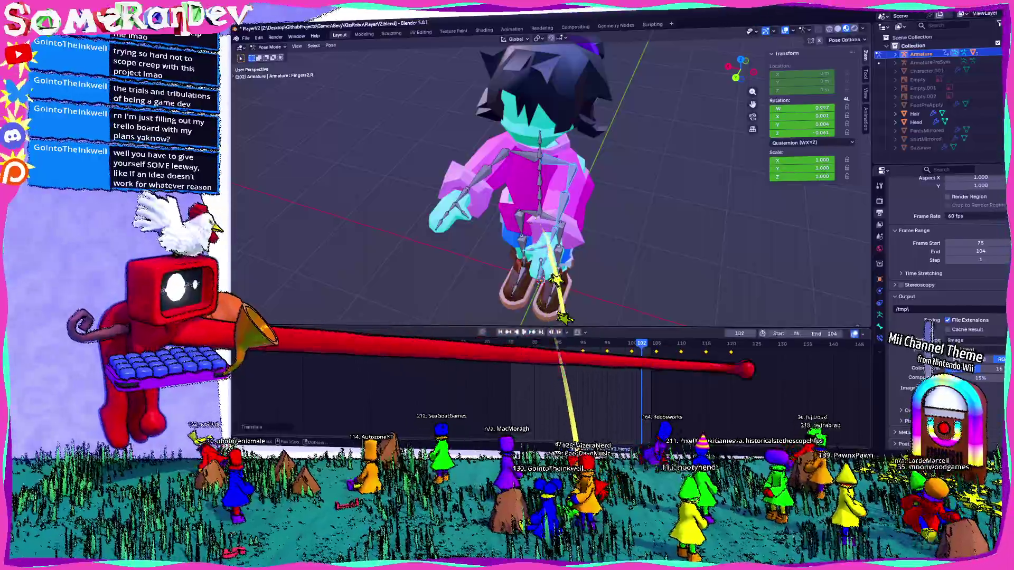
# - Move the last three keyframes about 30 frames earlier and replay from frame 75
pyautogui.moveTo(666, 384); pyautogui.dragTo(770, 341)
pyautogui.press('g')
pyautogui.press('Return')
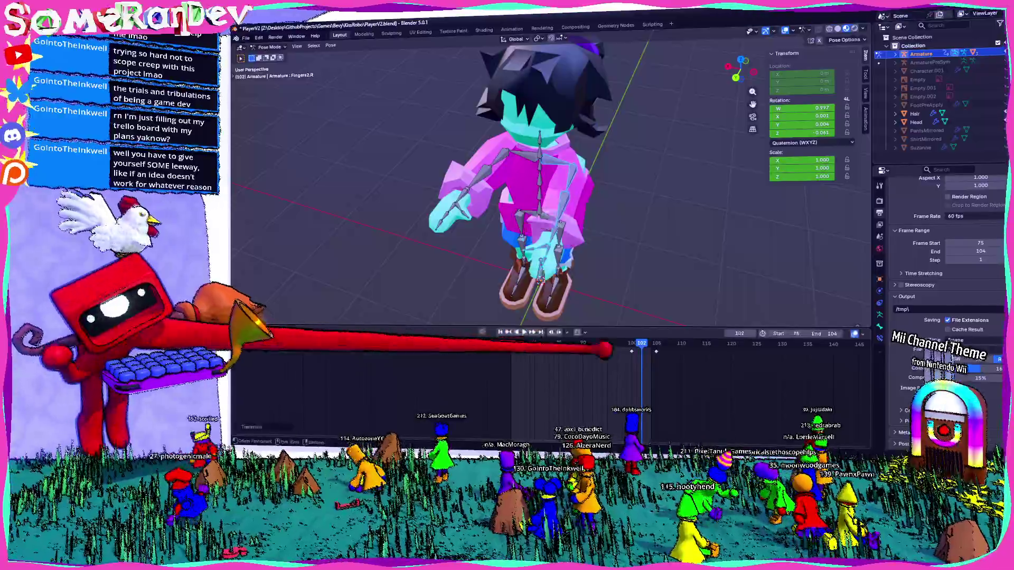
pyautogui.hotkey('shift', 'Left')
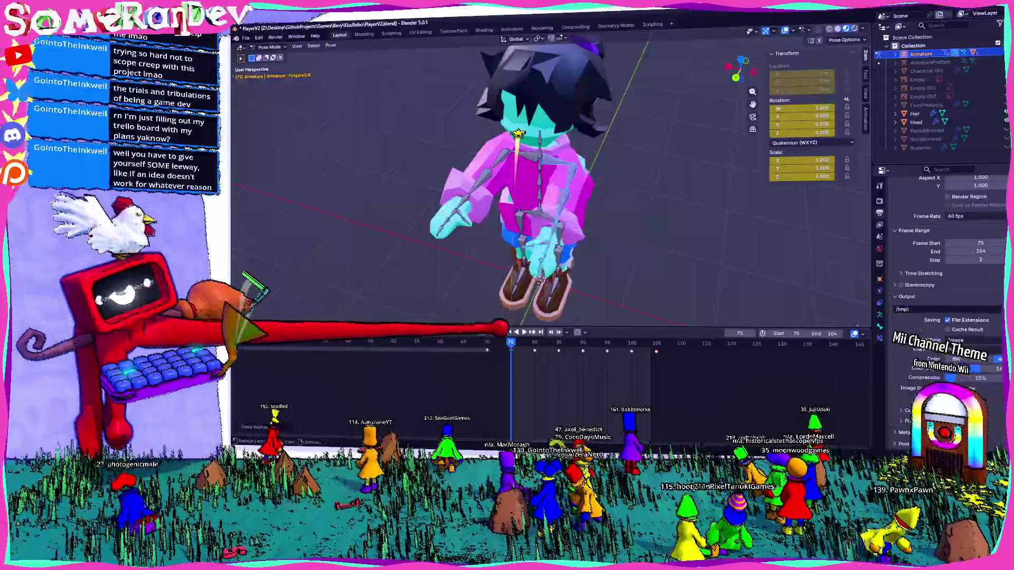
pyautogui.press('space')
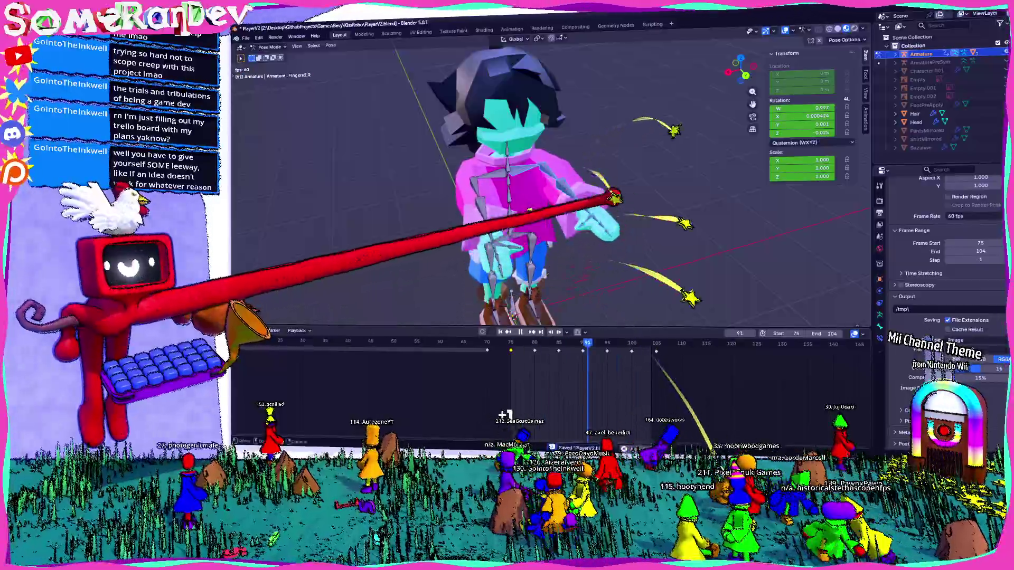
# - Stop playback and inspect the character's arms from the front and both sides
pyautogui.scroll(-5, 520, 248)
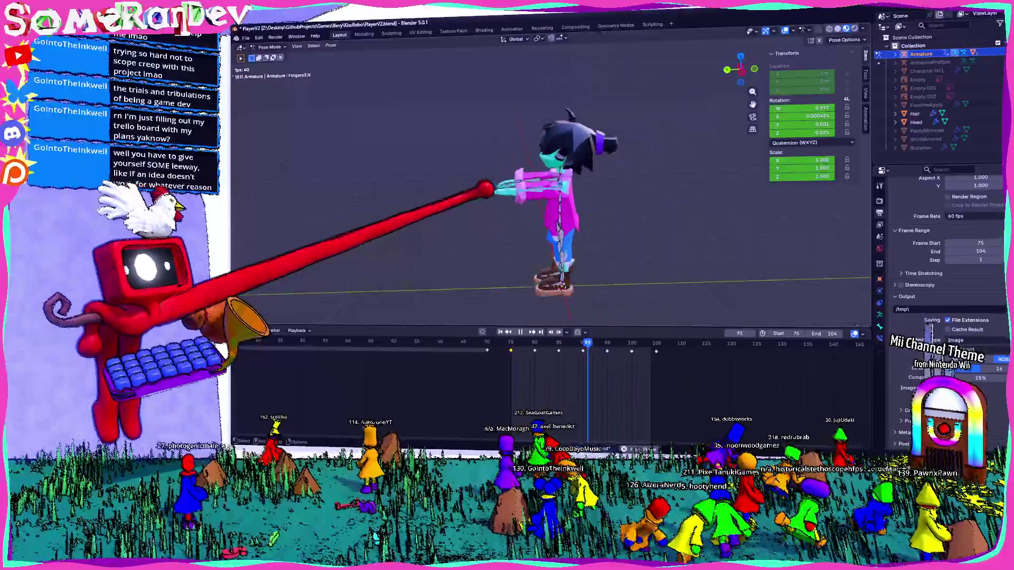
pyautogui.press('space')
pyautogui.scroll(5, 549, 185)
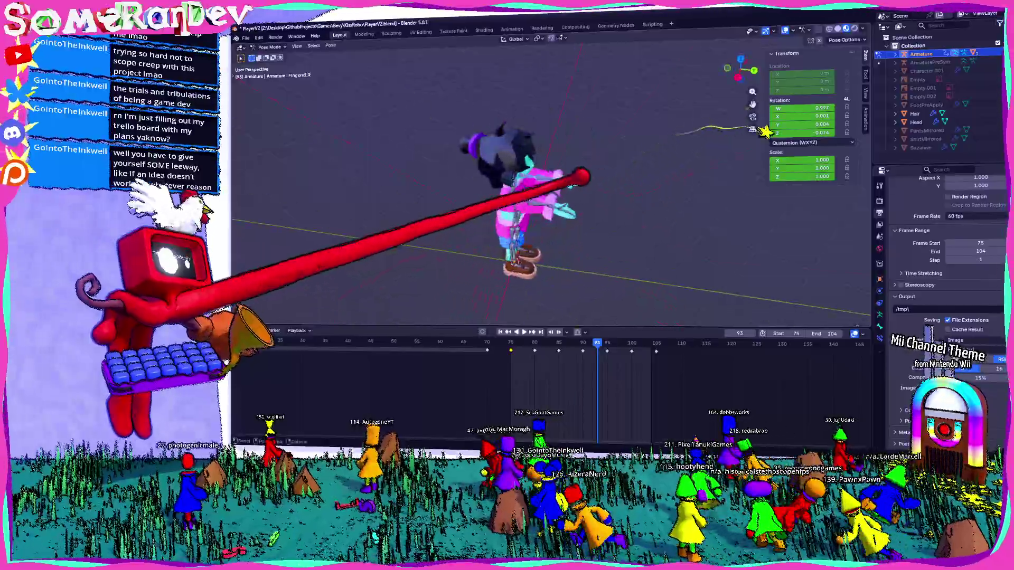
pyautogui.press('KP_4')
pyautogui.press('KP_4')
pyautogui.press('KP_4')
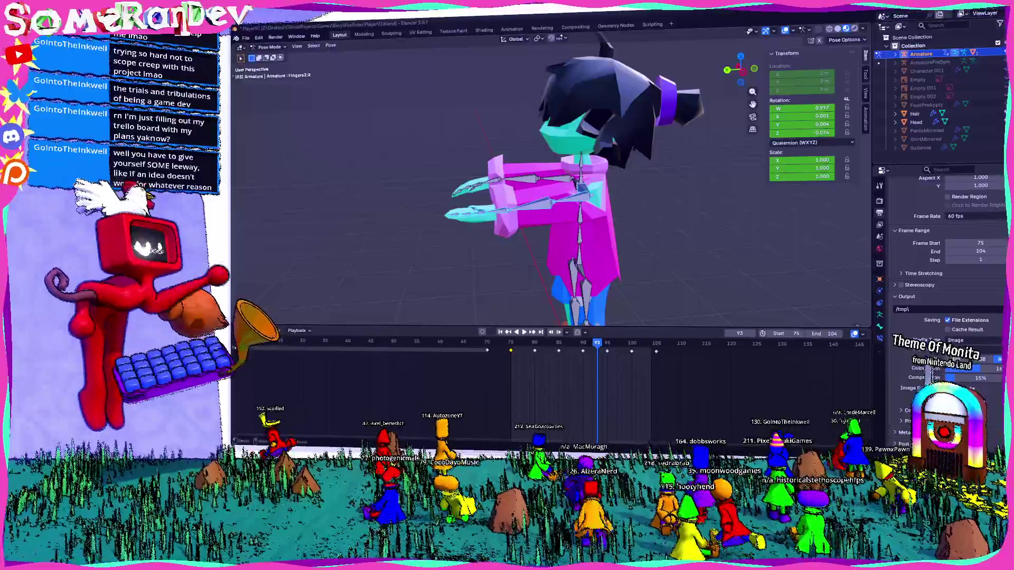
pyautogui.moveTo(554, 268)
pyautogui.mouseDown()
pyautogui.moveTo(544, 168)
pyautogui.moveTo(487, 199)
pyautogui.moveTo(502, 200)
pyautogui.moveTo(475, 210)
pyautogui.moveTo(481, 228)
pyautogui.moveTo(464, 215)
pyautogui.moveTo(521, 226)
pyautogui.mouseUp()
pyautogui.scroll(5, 555, 227)
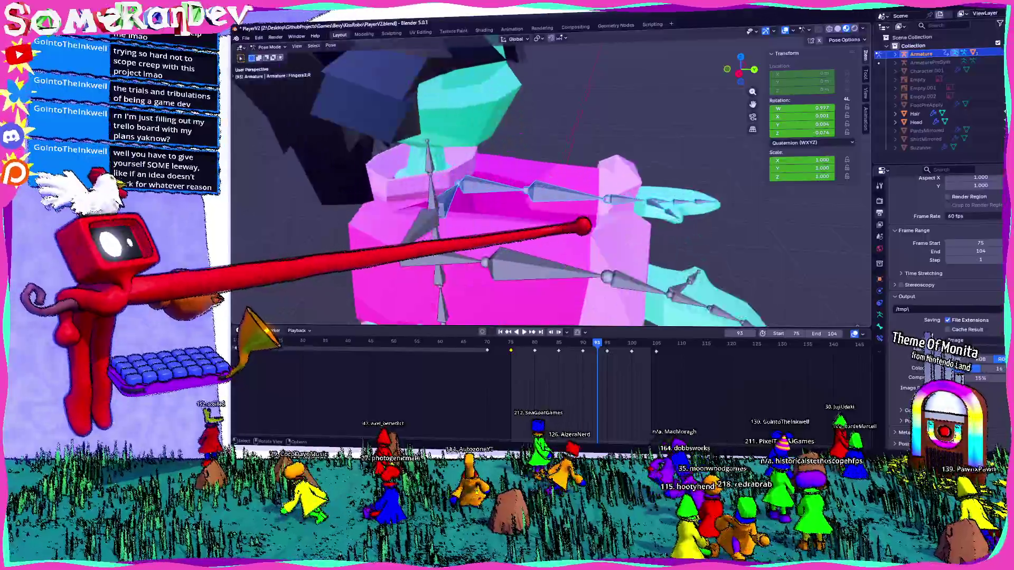
pyautogui.scroll(-3, 584, 226)
pyautogui.moveTo(594, 214)
pyautogui.mouseDown()
pyautogui.moveTo(544, 317)
pyautogui.moveTo(680, 215)
pyautogui.moveTo(589, 220)
pyautogui.moveTo(296, 299)
pyautogui.moveTo(433, 296)
pyautogui.mouseUp()
# - Replay the animation from frame 75 and save the file
pyautogui.hotkey('shift', 'Left')
pyautogui.press('space')
pyautogui.press('space')
pyautogui.hotkey('ctrl', 's')
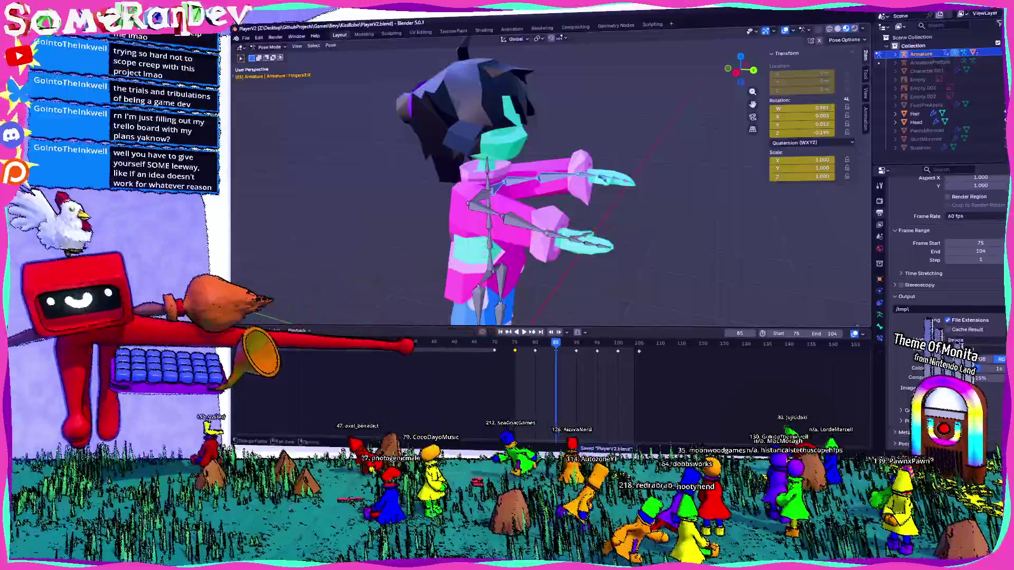
# - Check the pose at frames 48 and 28 from the front, then save PlayerV2.blend
pyautogui.scroll(-2, 412, 346)
pyautogui.click(434, 343)
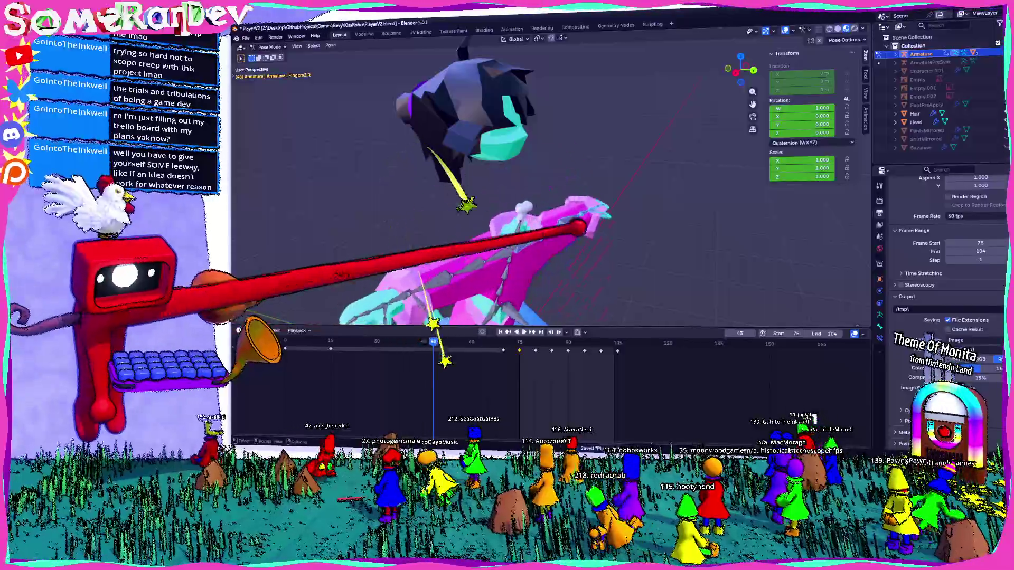
pyautogui.scroll(-5, 528, 211)
pyautogui.press('space')
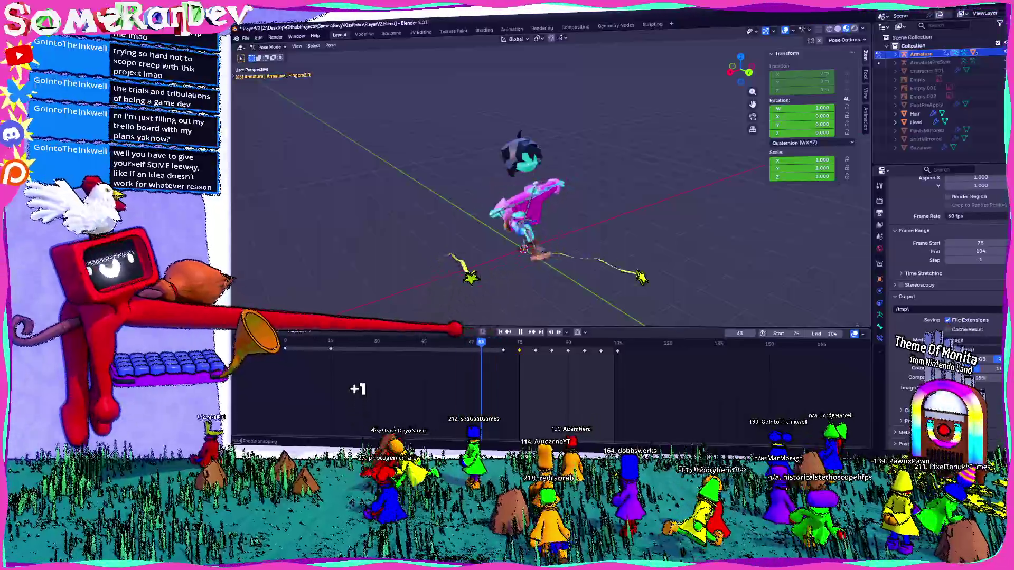
pyautogui.click(372, 343)
pyautogui.press('space')
pyautogui.moveTo(520, 206)
pyautogui.mouseDown()
pyautogui.moveTo(554, 226)
pyautogui.moveTo(531, 236)
pyautogui.mouseUp()
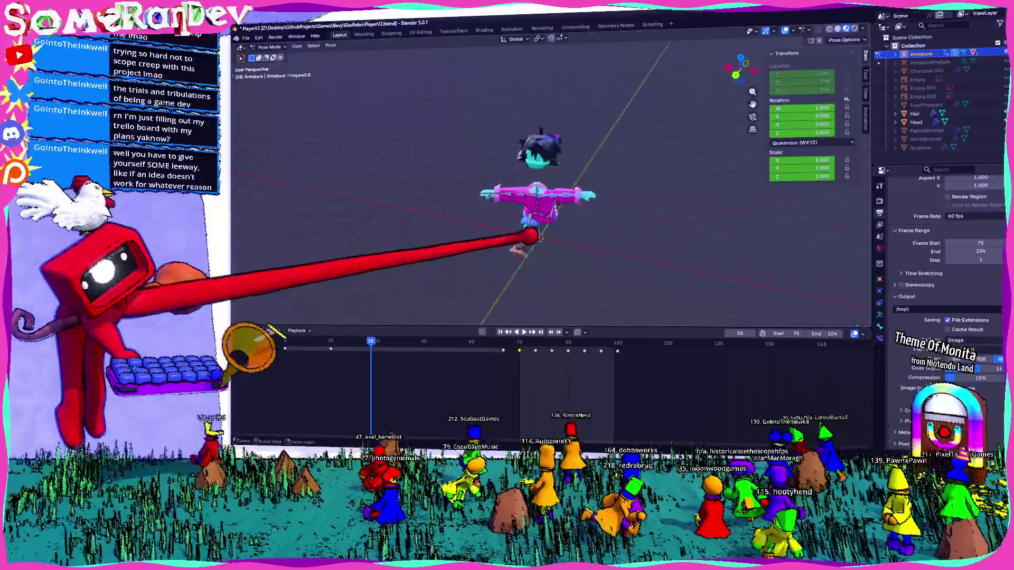
pyautogui.hotkey('ctrl', 's')
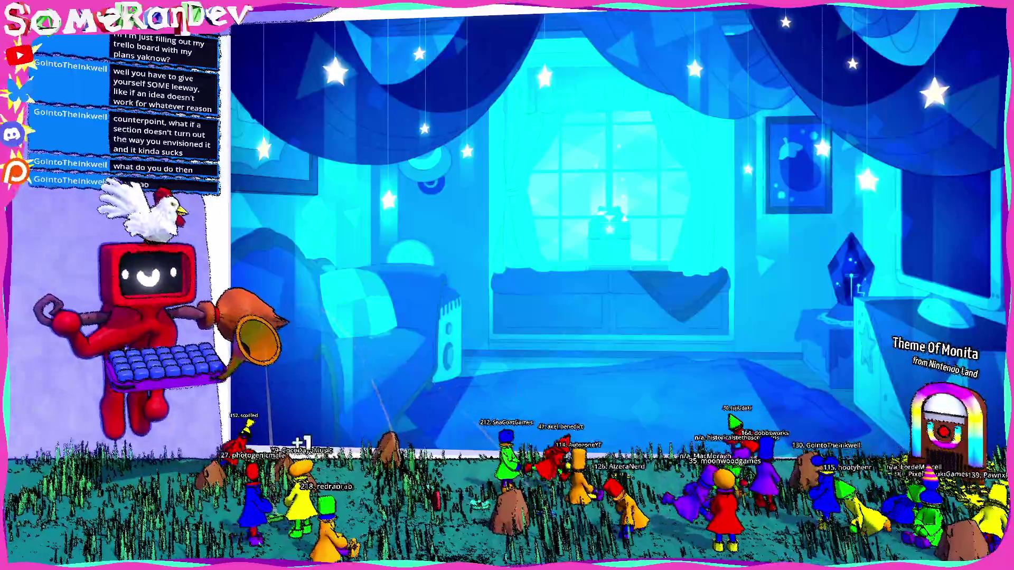
# - Search the web for 'godot 4.7 beta 3'
pyautogui.press('Return')
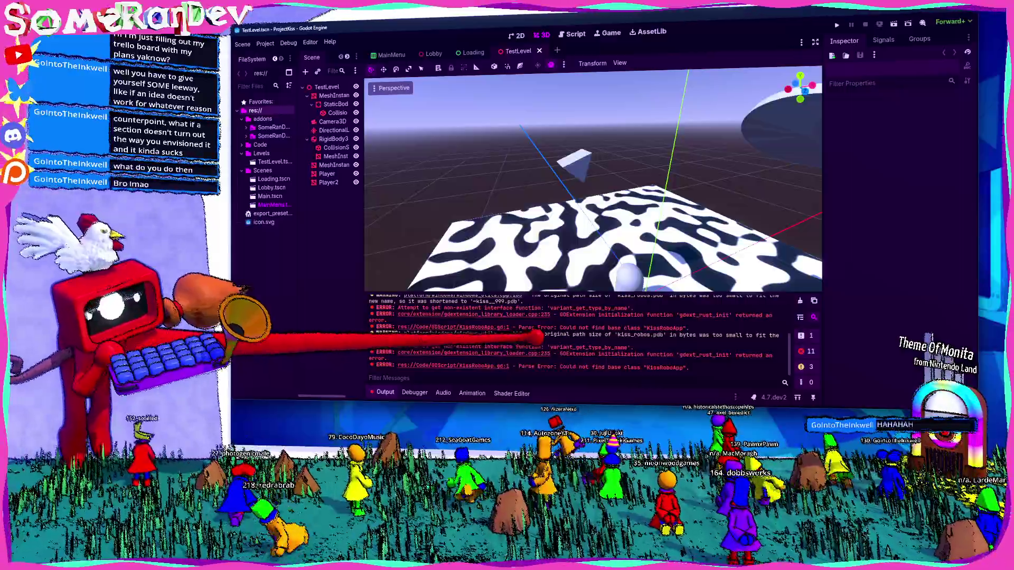
# - Widen the Scene and FileSystem docks, narrow the Inspector, and view the capsule and disc
pyautogui.moveTo(362, 293); pyautogui.dragTo(404, 193)
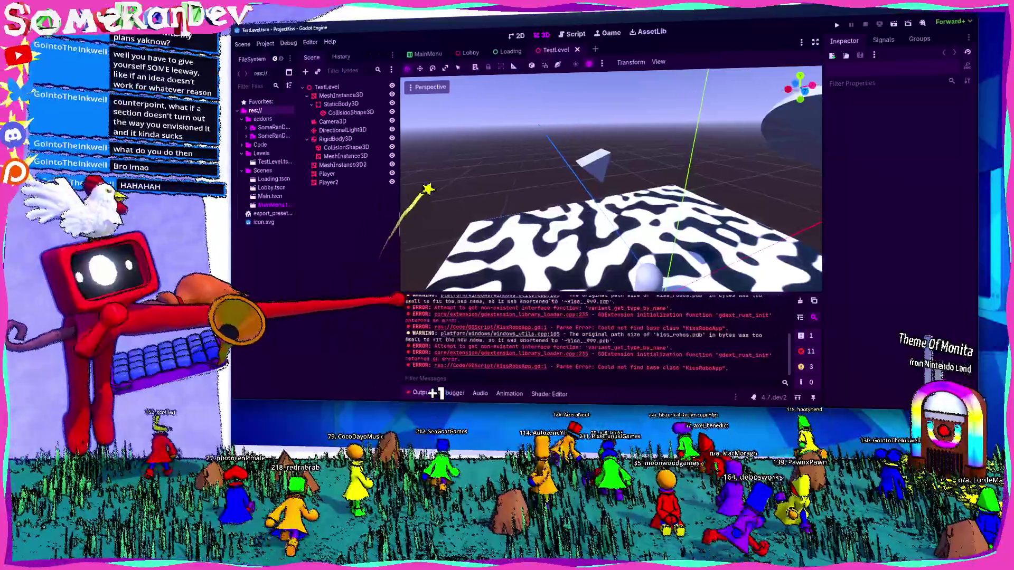
pyautogui.moveTo(297, 264); pyautogui.dragTo(322, 264)
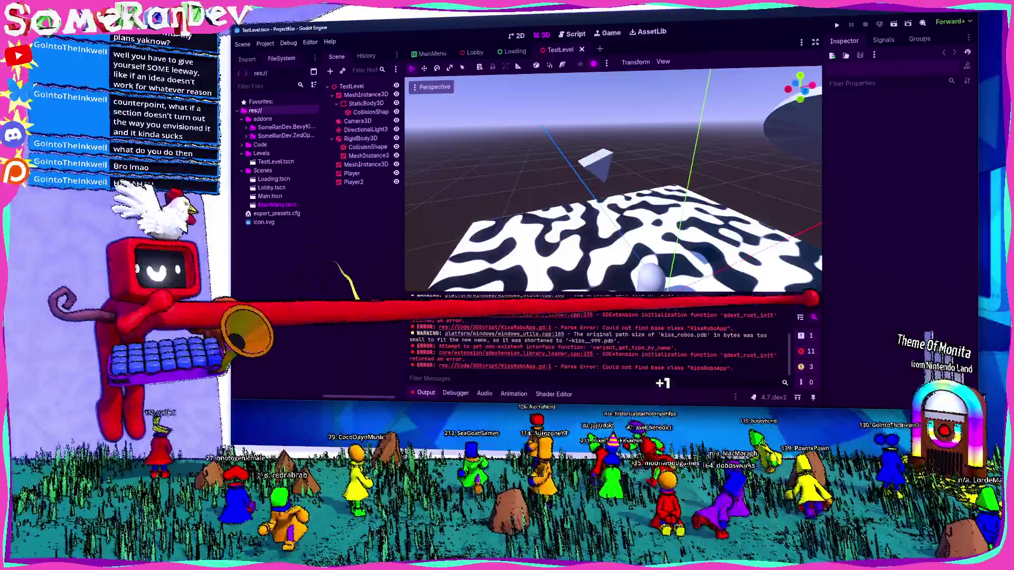
pyautogui.moveTo(823, 261); pyautogui.dragTo(790, 262)
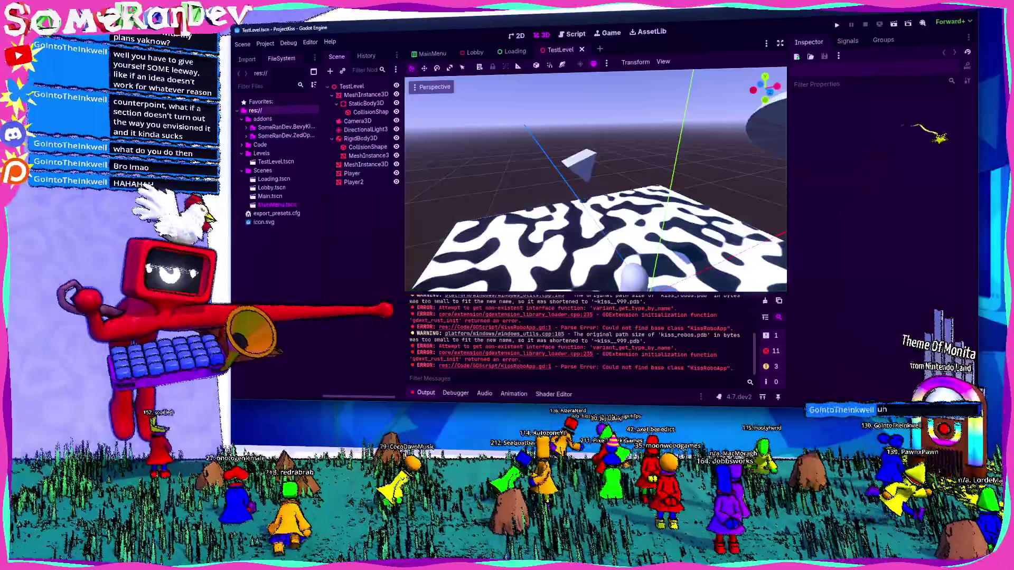
pyautogui.moveTo(405, 291); pyautogui.dragTo(449, 288)
pyautogui.moveTo(607, 163)
pyautogui.mouseDown()
pyautogui.moveTo(584, 204)
pyautogui.moveTo(594, 182)
pyautogui.moveTo(584, 175)
pyautogui.moveTo(638, 154)
pyautogui.moveTo(581, 174)
pyautogui.moveTo(590, 183)
pyautogui.moveTo(600, 170)
pyautogui.moveTo(454, 148)
pyautogui.mouseUp()
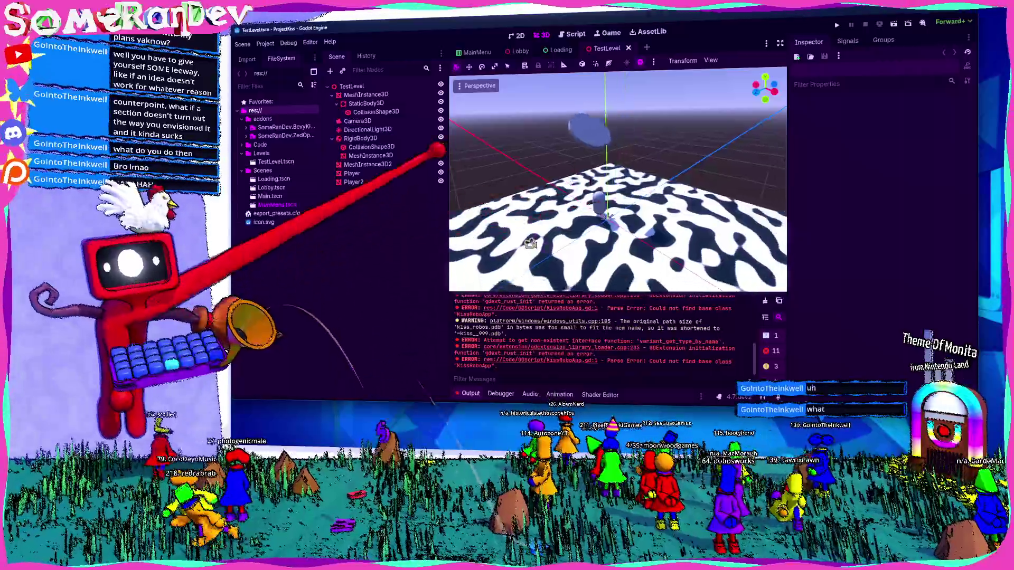
# - Clear the Output log and select KissRobo.gdextension in the res://Code folder
pyautogui.click(765, 301)
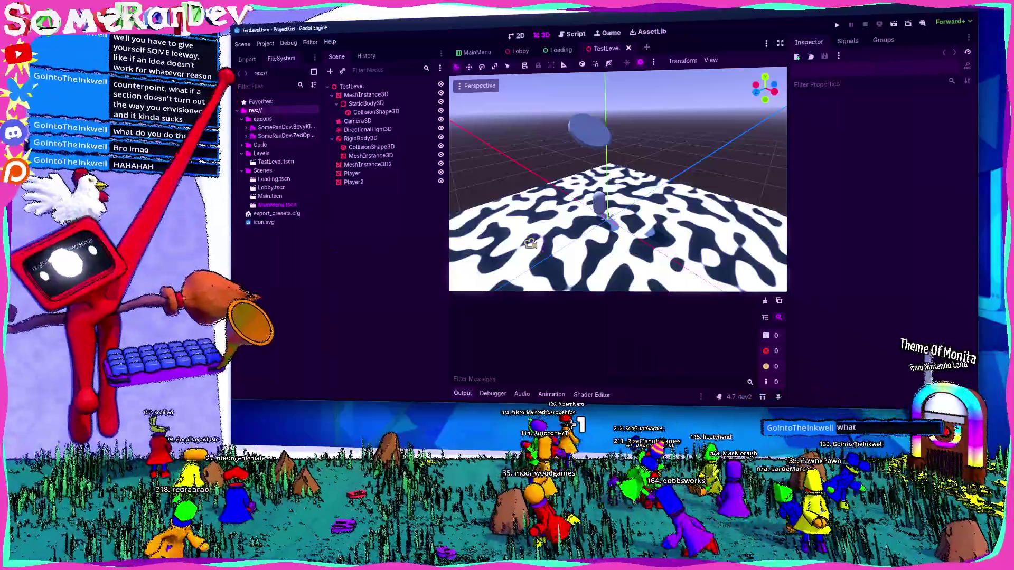
pyautogui.click(241, 119)
pyautogui.click(242, 127)
pyautogui.click(285, 144)
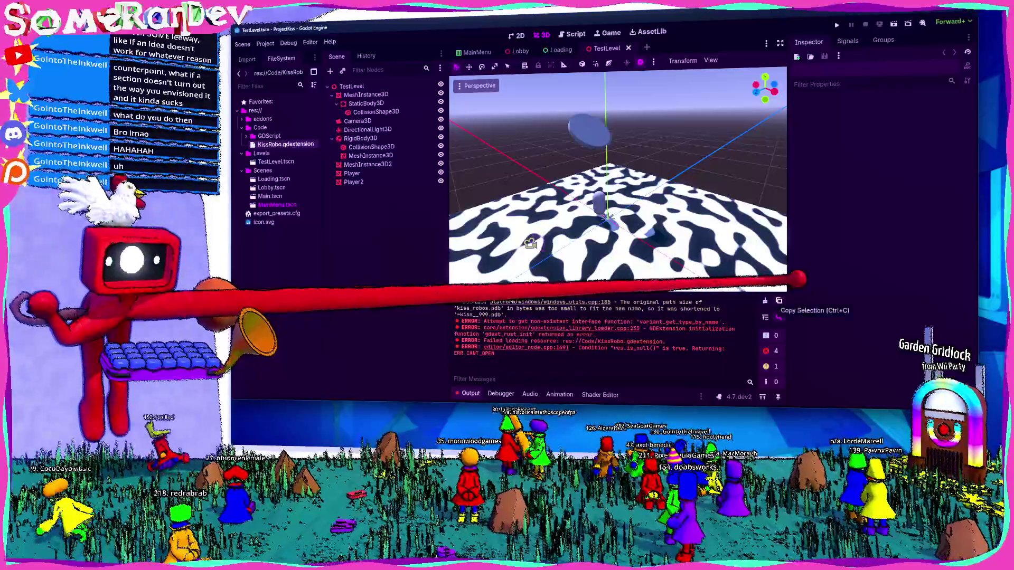
# - Clear the log again and open a terminal in the RustCode folder
pyautogui.click(765, 301)
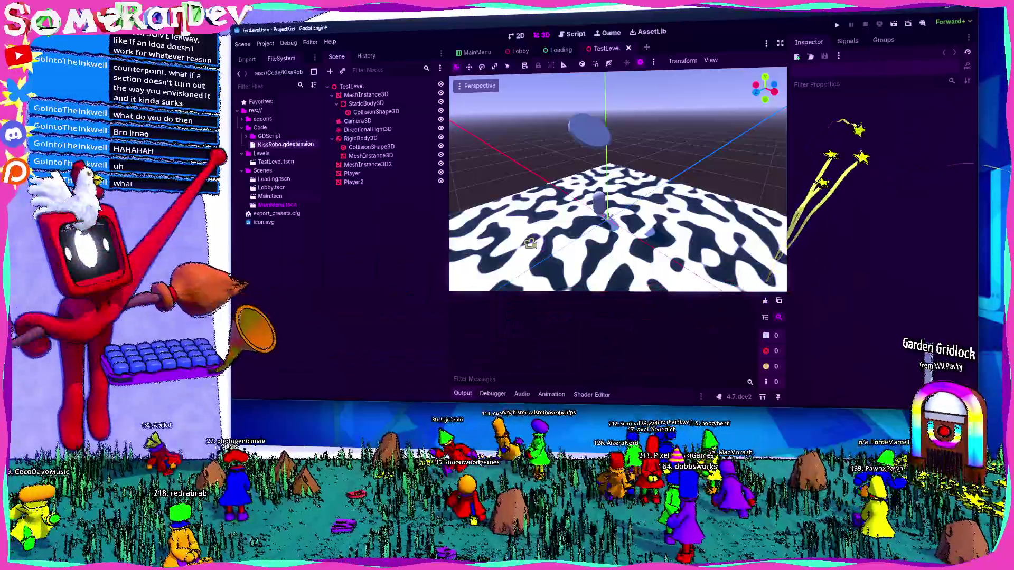
pyautogui.rightClick(271, 199)
pyautogui.press('Escape')
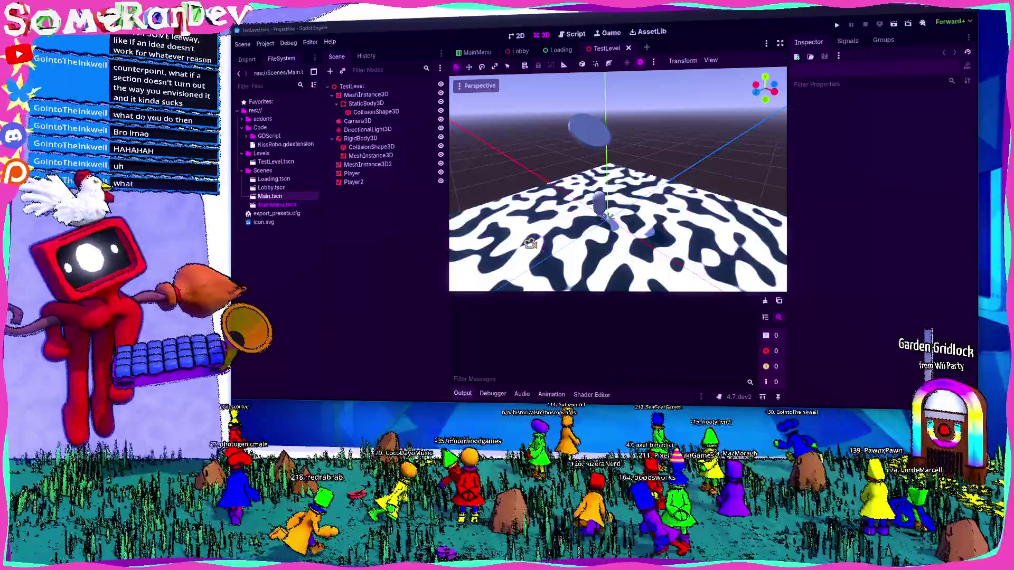
pyautogui.press('super+1')
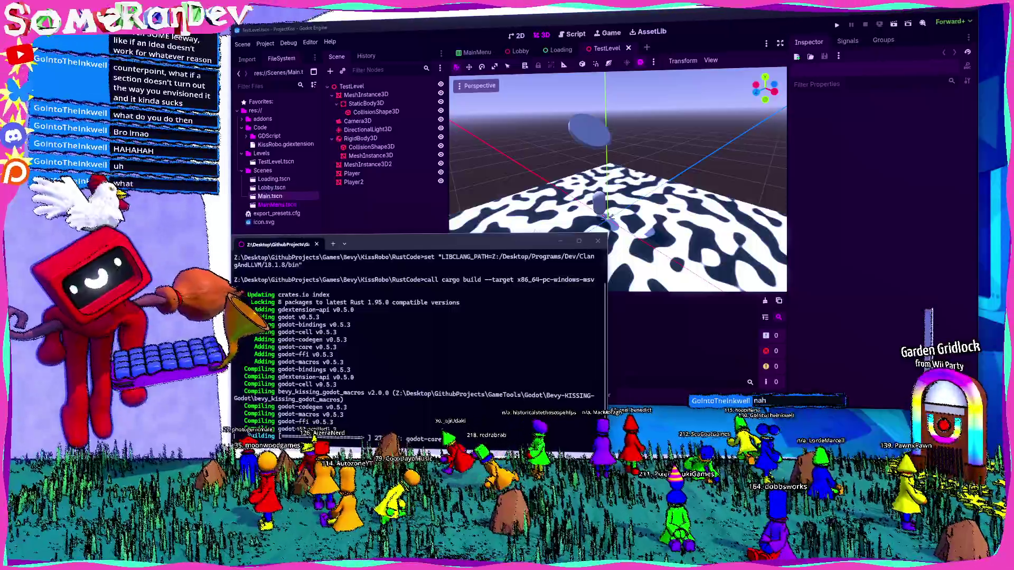
# - Check Godot's output log, then scroll back through the terminal's cargo build errors
pyautogui.click(530, 243)
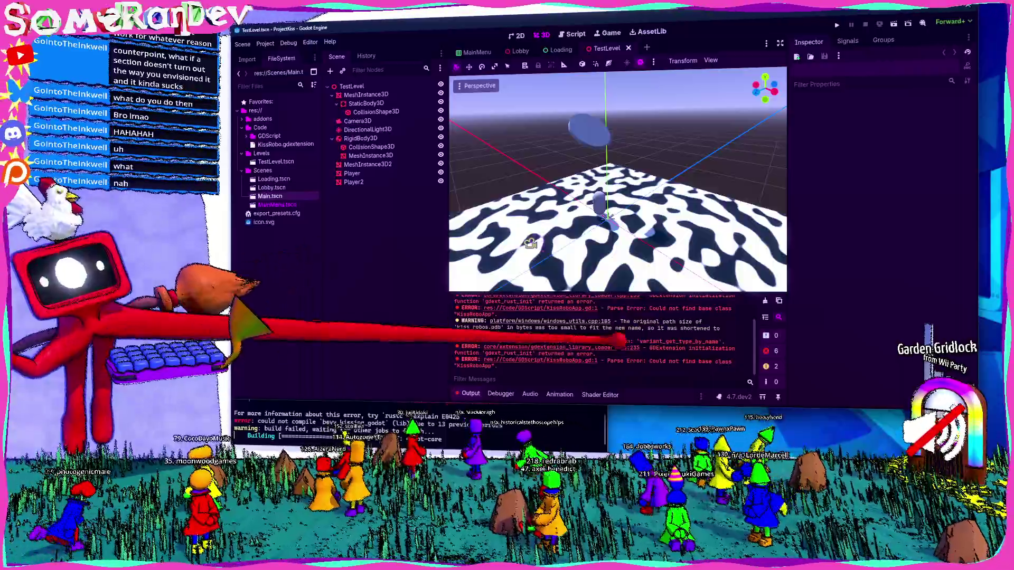
pyautogui.hotkey('alt', 'Tab')
pyautogui.scroll(15, 417, 344)
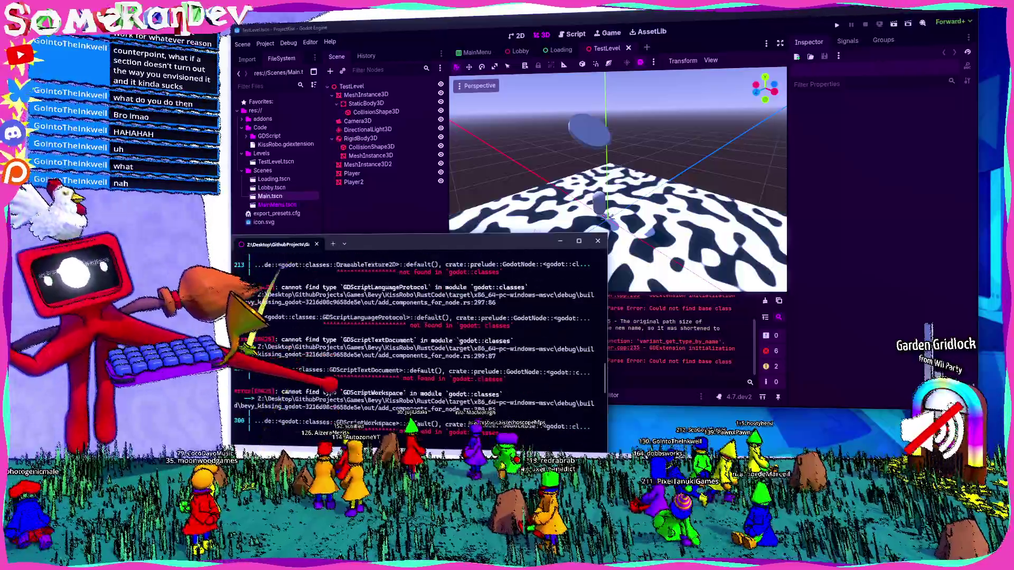
pyautogui.scroll(5, 420, 343)
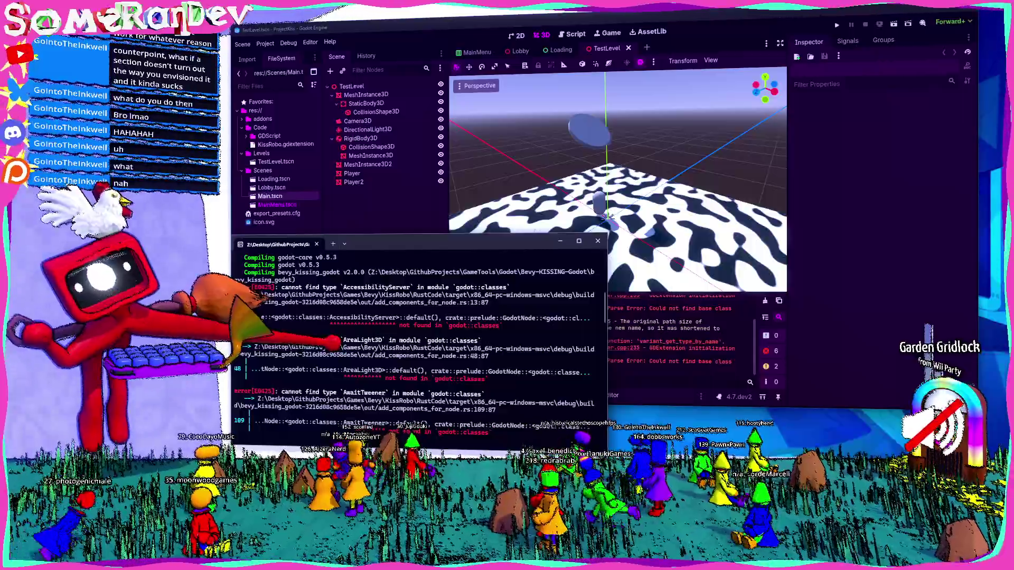
pyautogui.scroll(6, 420, 343)
pyautogui.scroll(2, 420, 344)
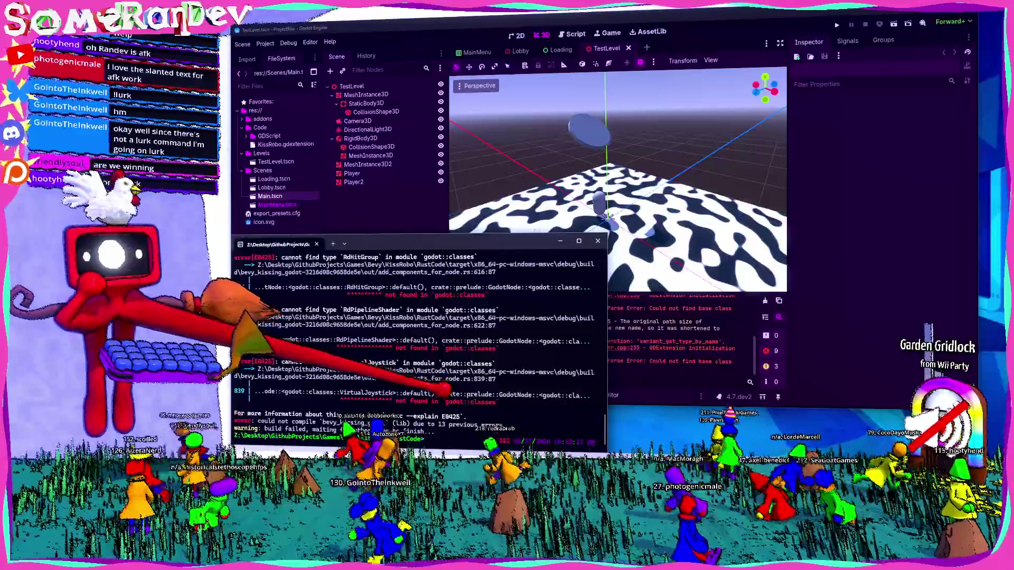
# - Run cargo clean to delete the Rust extension's target build artifacts
pyautogui.write('cargo clean')
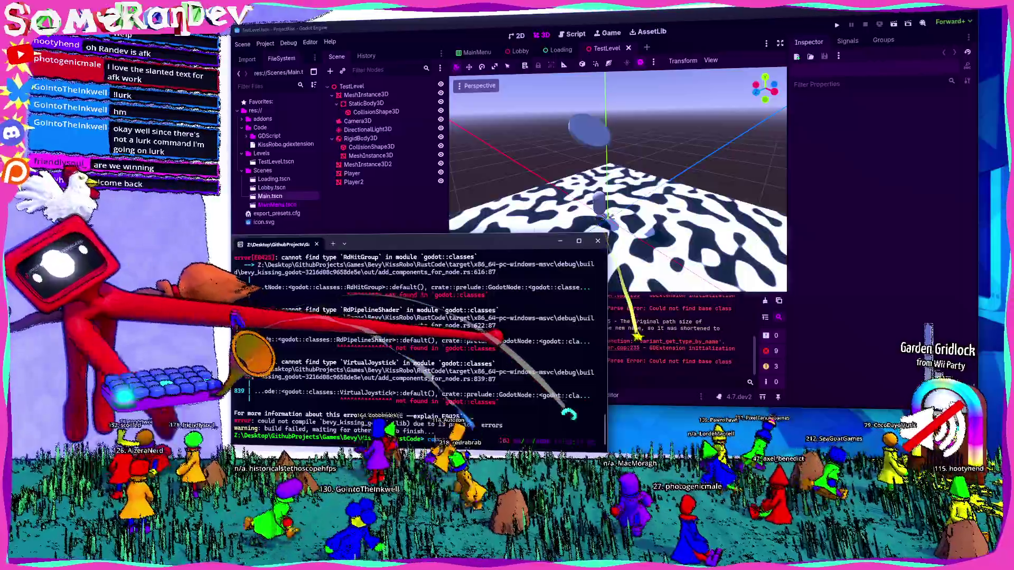
pyautogui.press('Return')
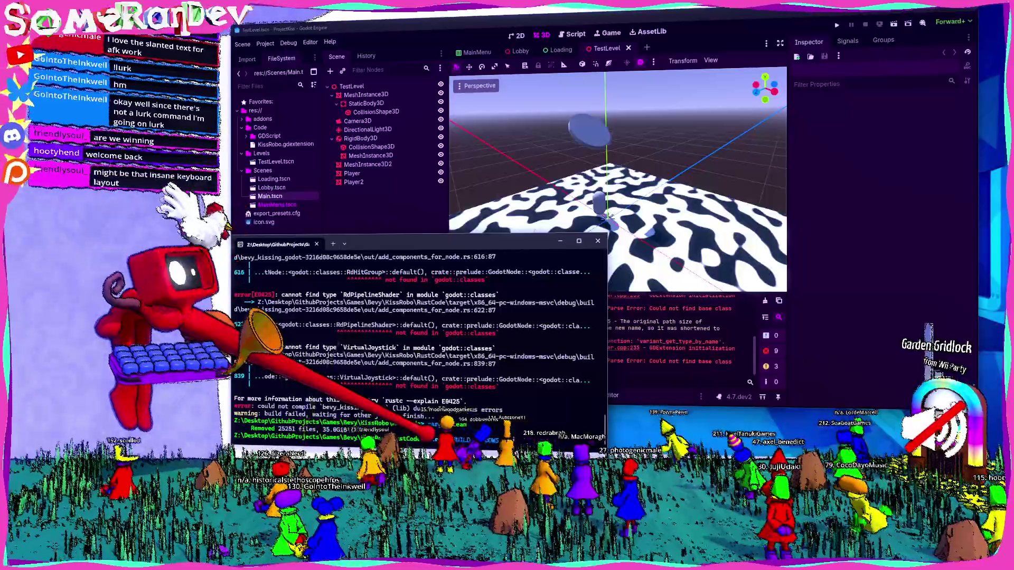
# - Rerun the build script so cargo rebuilds the extension from scratch, with TODOs.txt brought forward
pyautogui.press('Return')
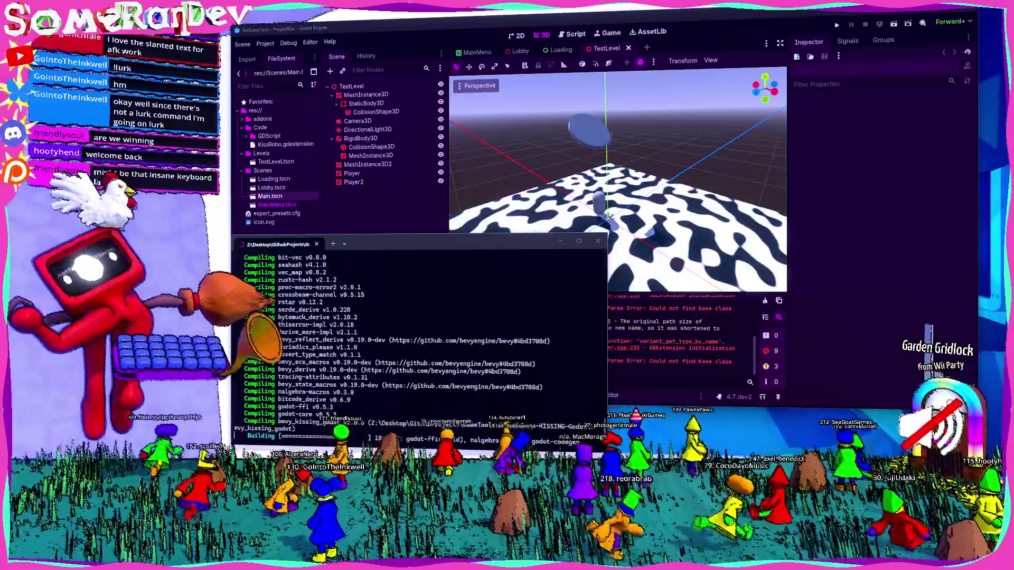
pyautogui.hotkey('alt', 'Tab')
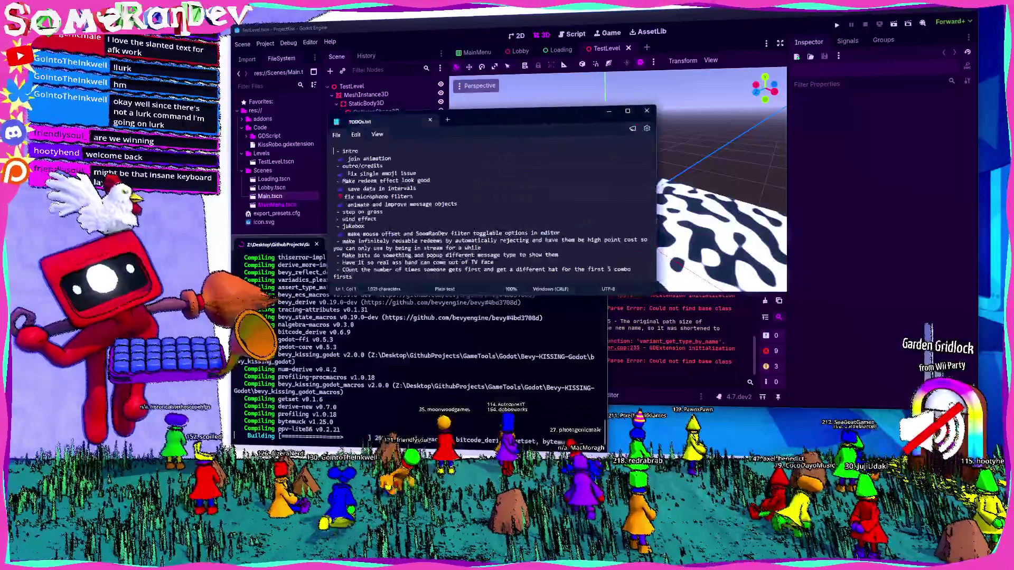
# - Append '- !lurk' and '- bathroom mode for stream (vtuber sits on toilet…)' to the TODOs.txt list
pyautogui.keyDown('ctrl'); pyautogui.scroll(7, 478, 149); pyautogui.keyUp('ctrl')
pyautogui.scroll(-5, 478, 211)
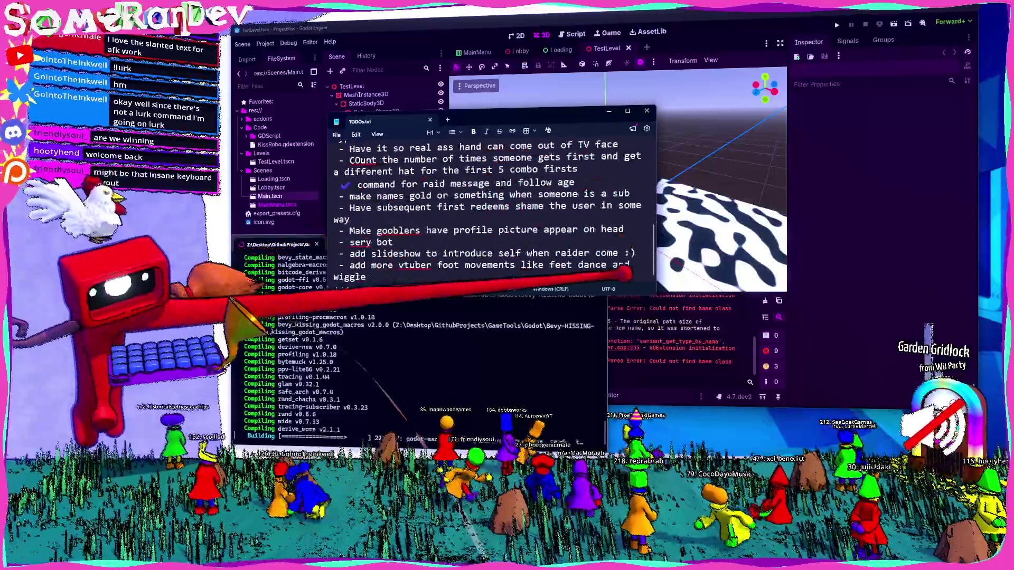
pyautogui.moveTo(656, 295)
pyautogui.mouseDown()
pyautogui.moveTo(827, 403)
pyautogui.moveTo(848, 405)
pyautogui.mouseUp()
pyautogui.hotkey('ctrl', 'End')
pyautogui.press('Return')
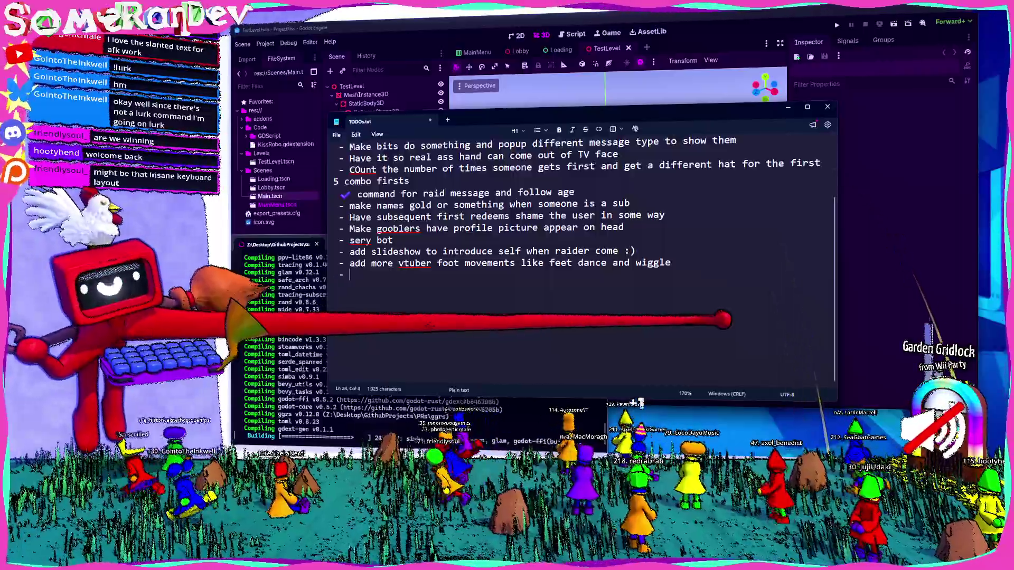
pyautogui.write('- !lurki')
pyautogui.press('BackSpace')
pyautogui.press('Return')
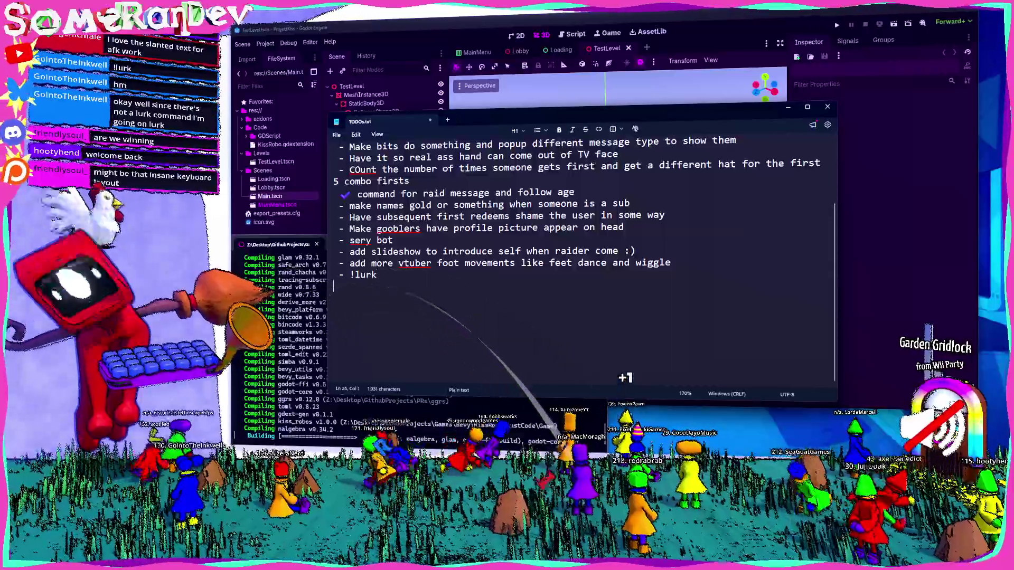
pyautogui.write('- ')
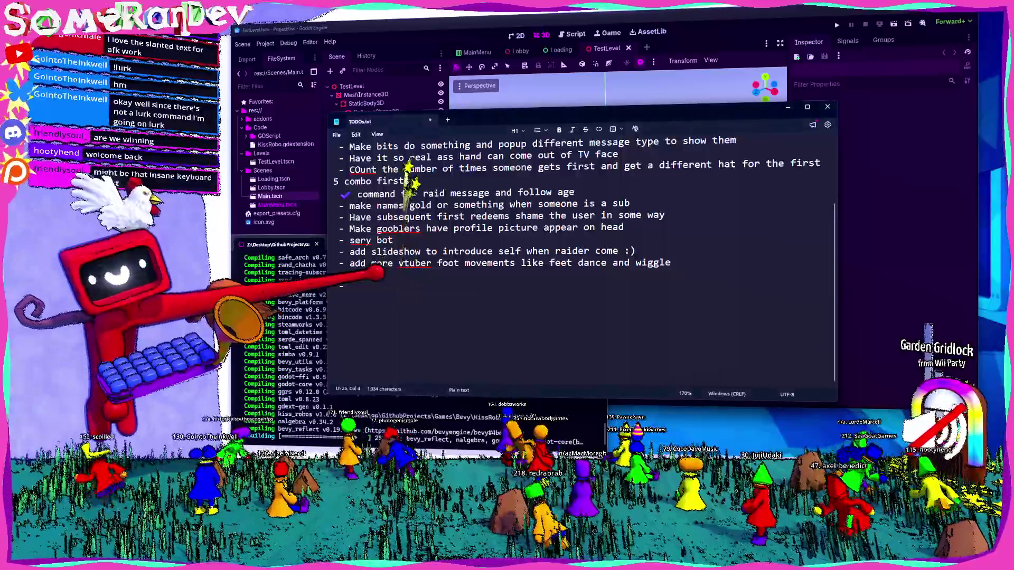
pyautogui.write('bathroom mode ')
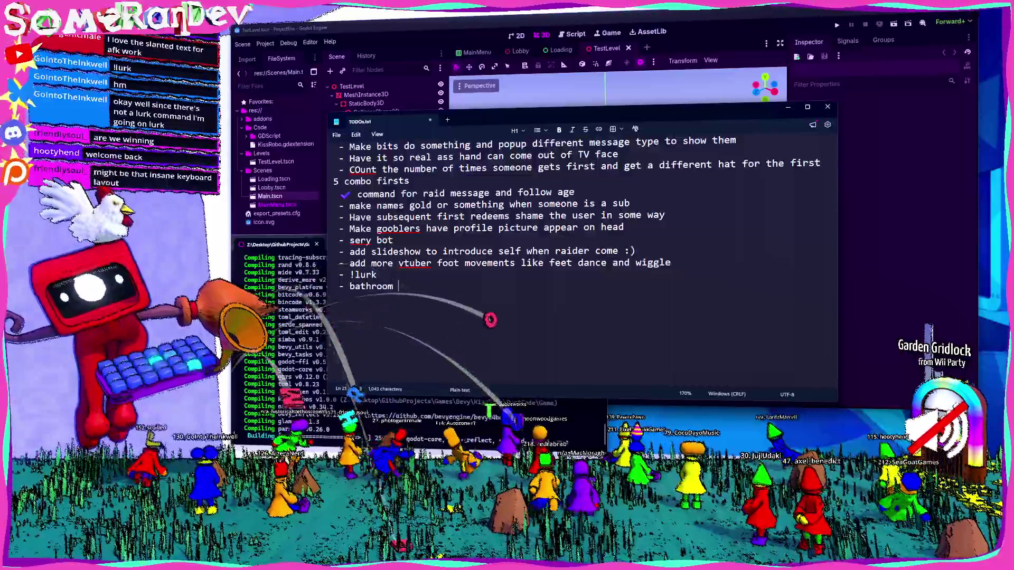
pyautogui.write('for ')
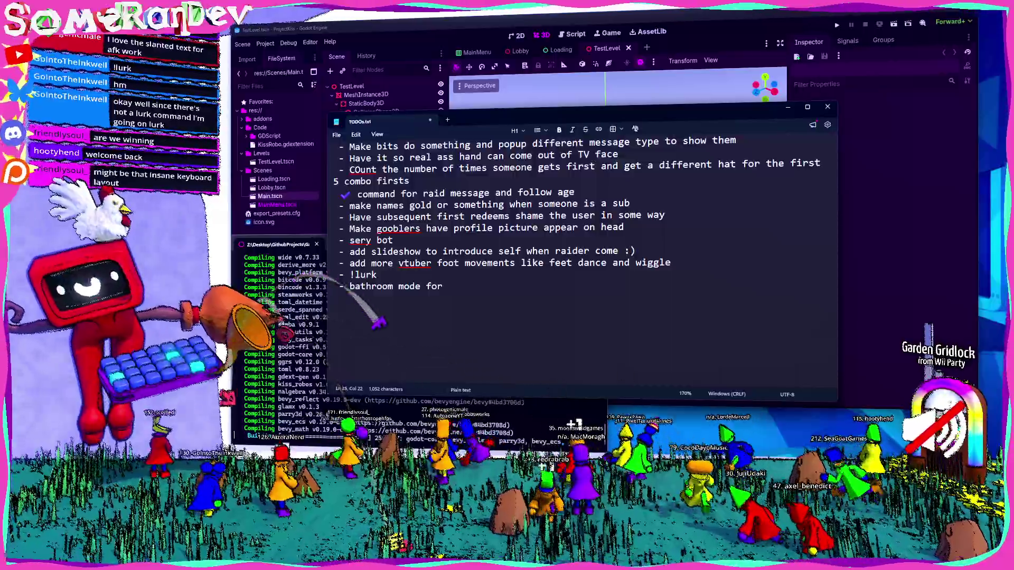
pyautogui.write('stream (')
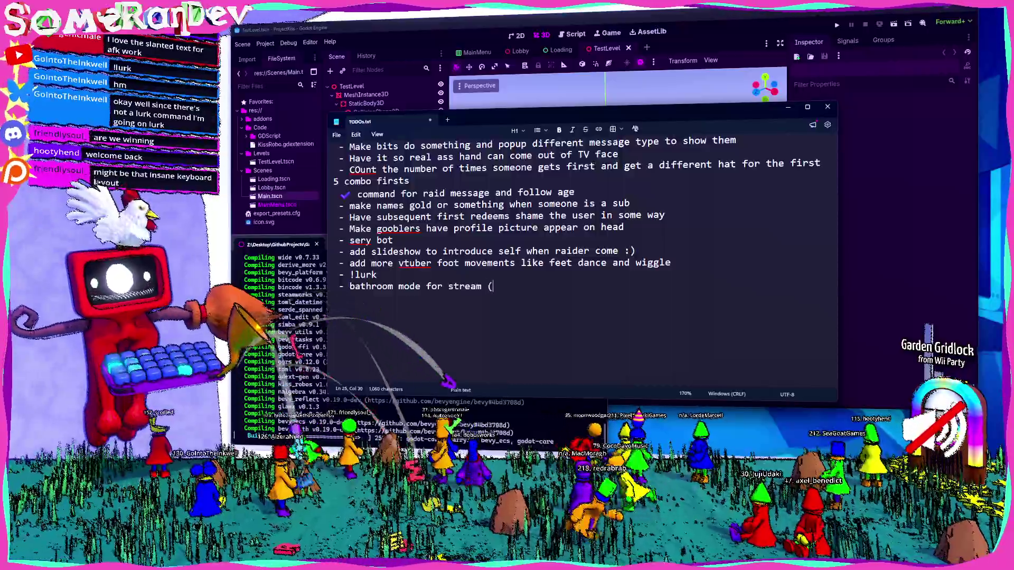
pyautogui.write('vtuber sits')
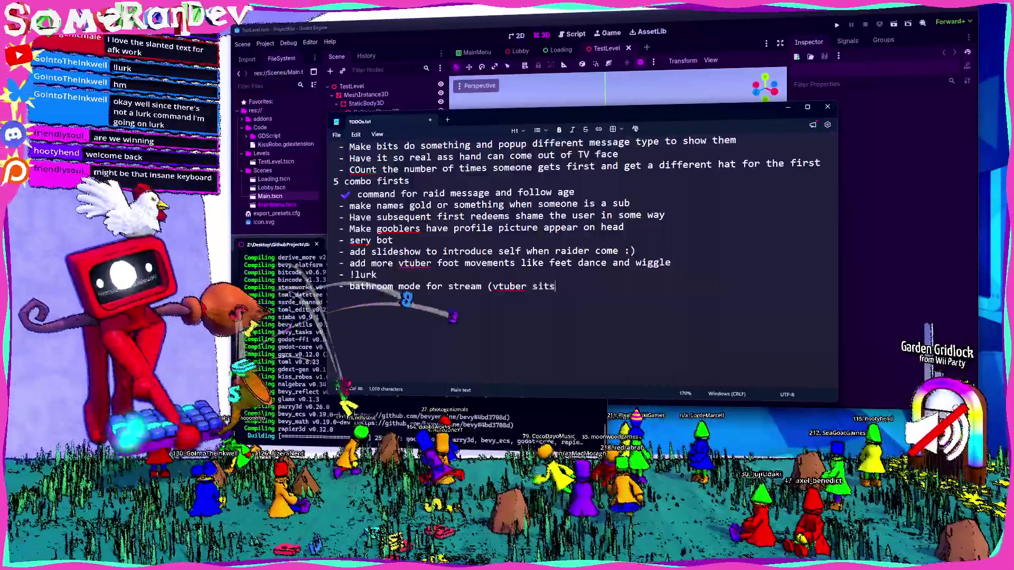
pyautogui.write(' on toilet wh')
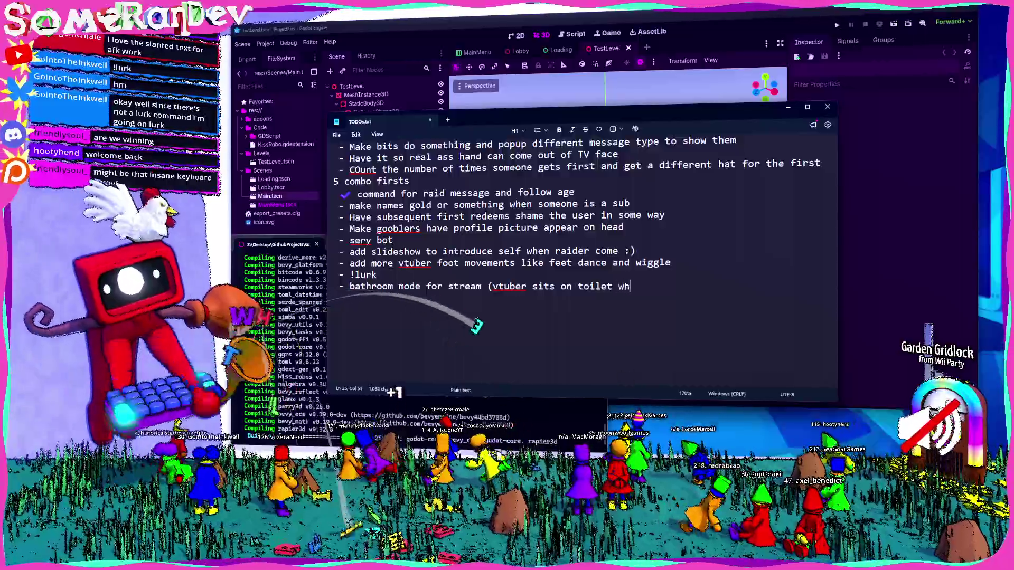
pyautogui.write('ile gooblers s')
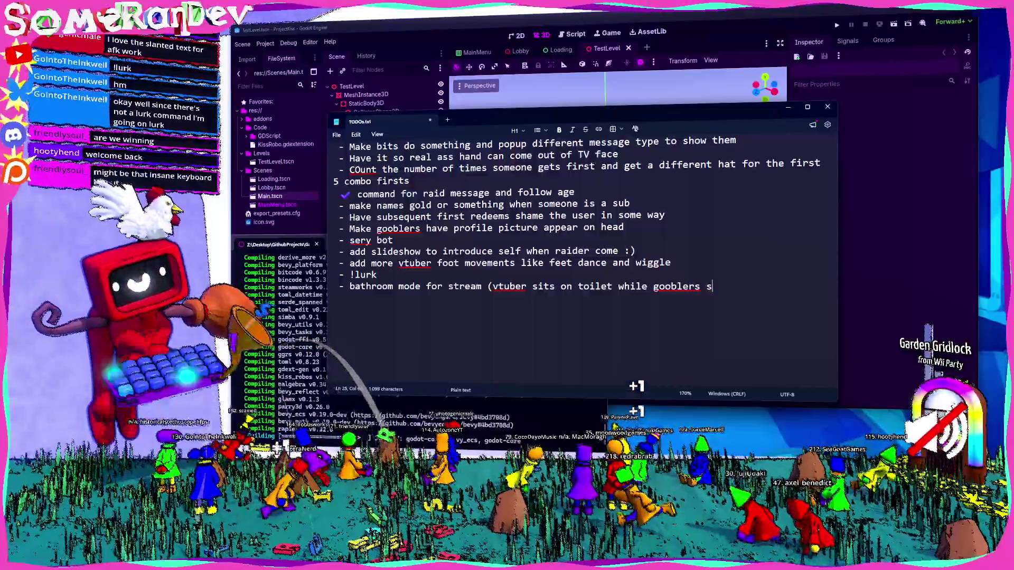
pyautogui.write('tare up at ')
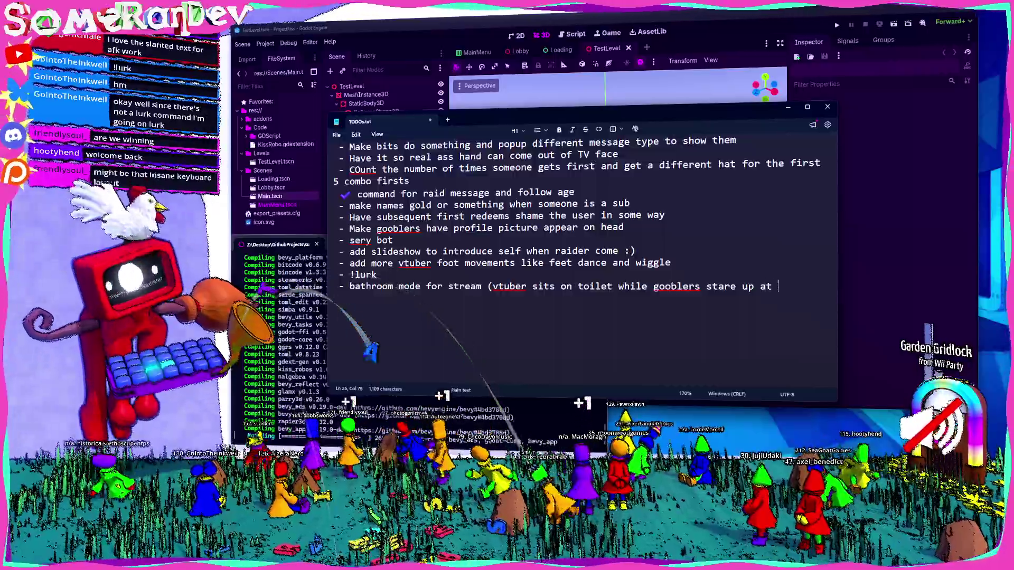
pyautogui.write('them)')
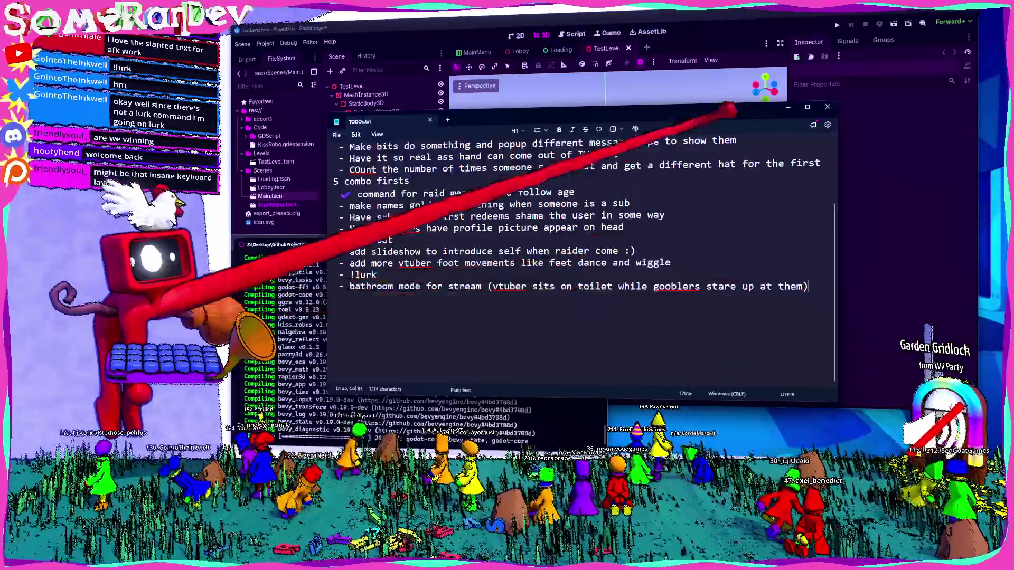
# - Close the TODO notes, review the cargo build errors, then return to Godot and the Rust code editor
pyautogui.click(827, 107)
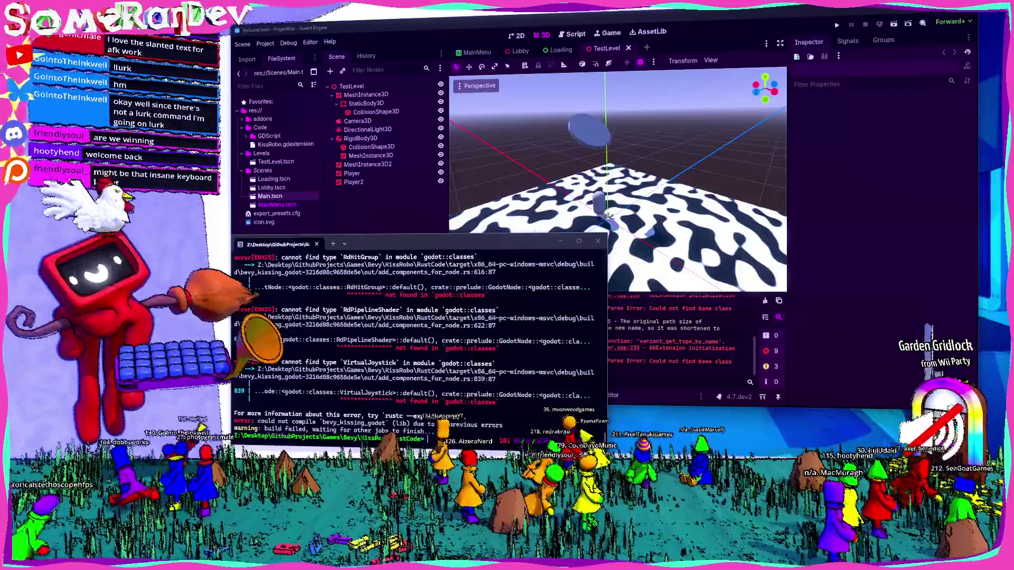
pyautogui.scroll(10, 418, 343)
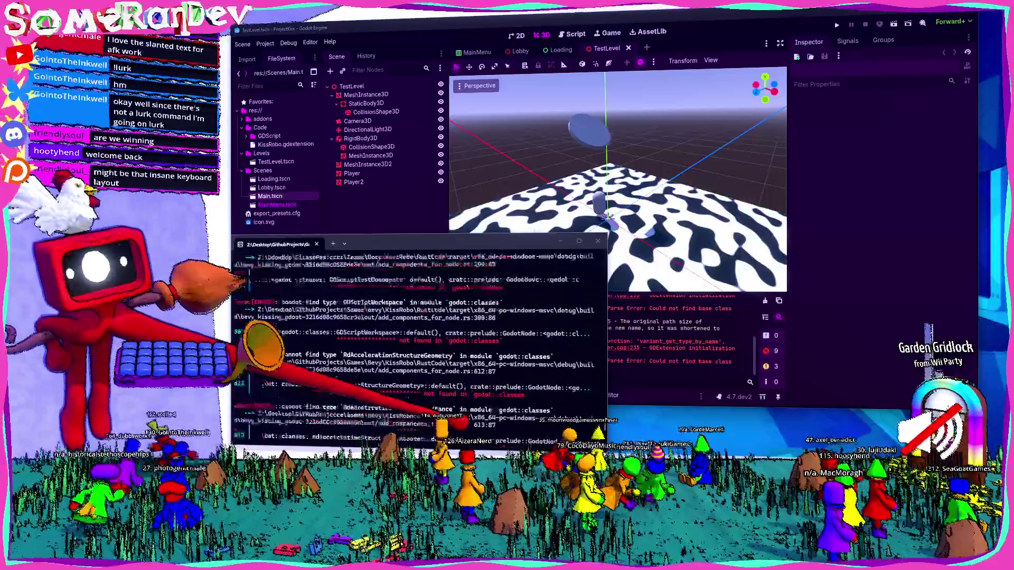
pyautogui.scroll(15, 417, 343)
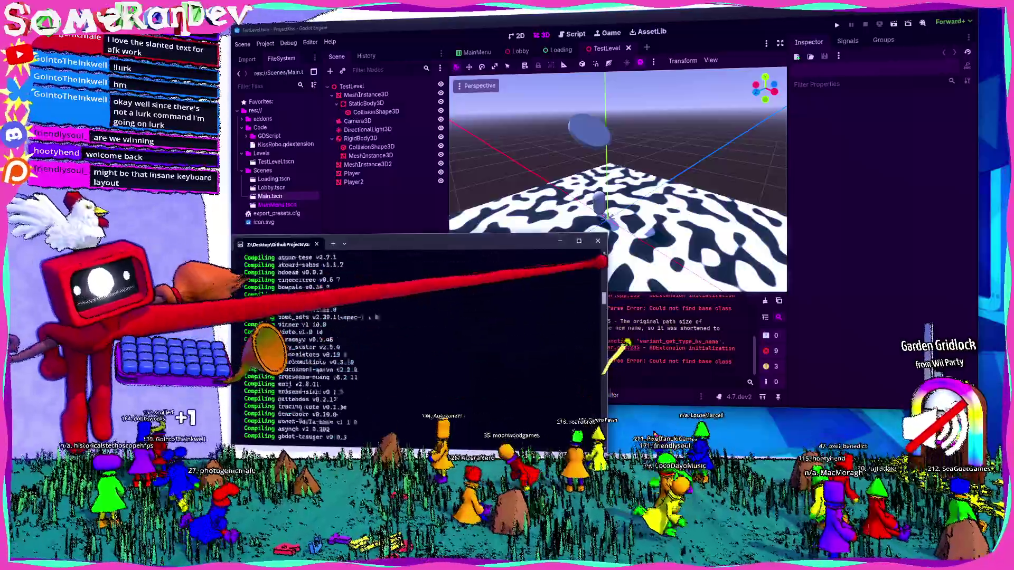
pyautogui.scroll(-20, 418, 344)
pyautogui.scroll(-15, 418, 343)
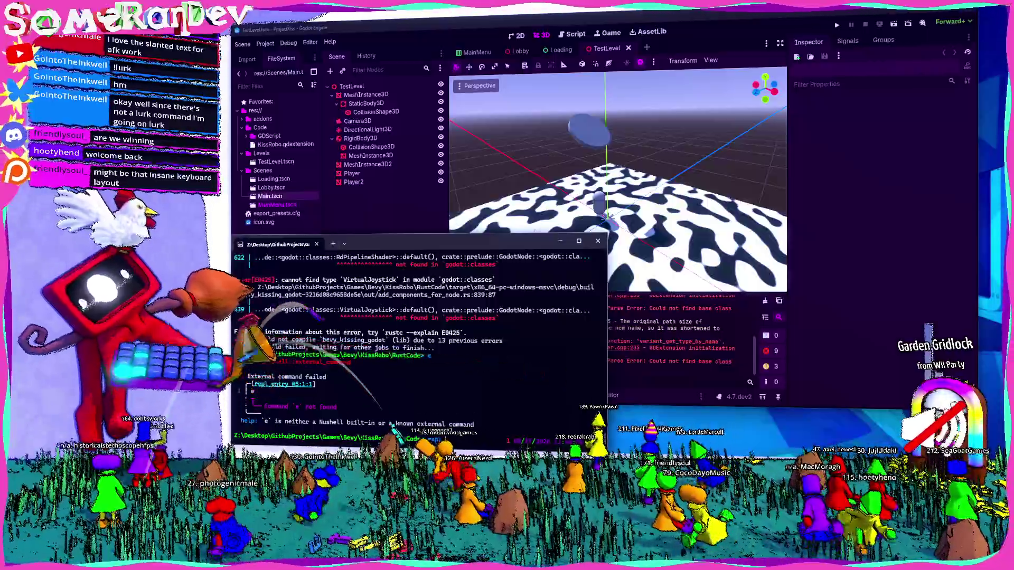
pyautogui.press('Return')
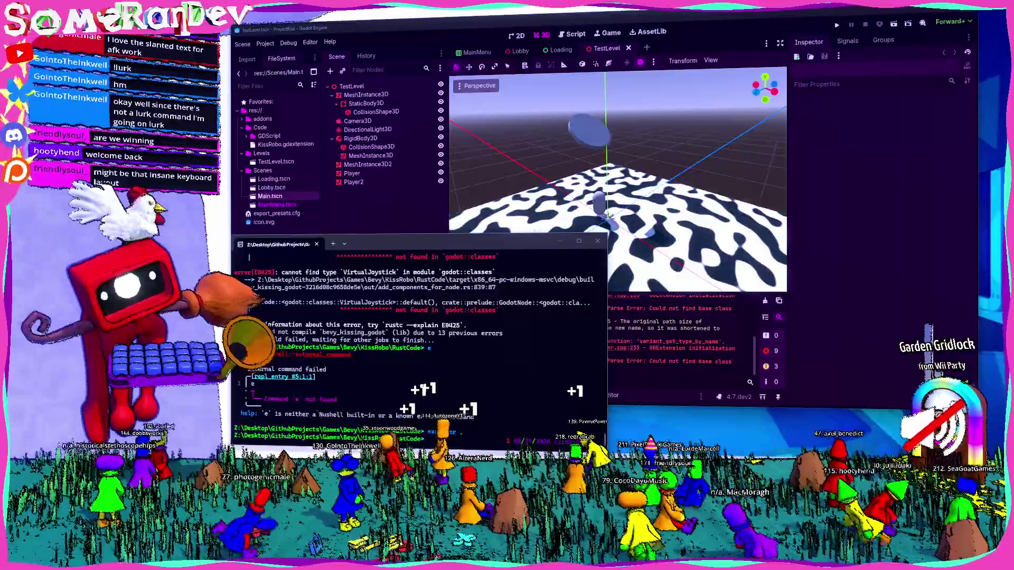
pyautogui.click(266, 44)
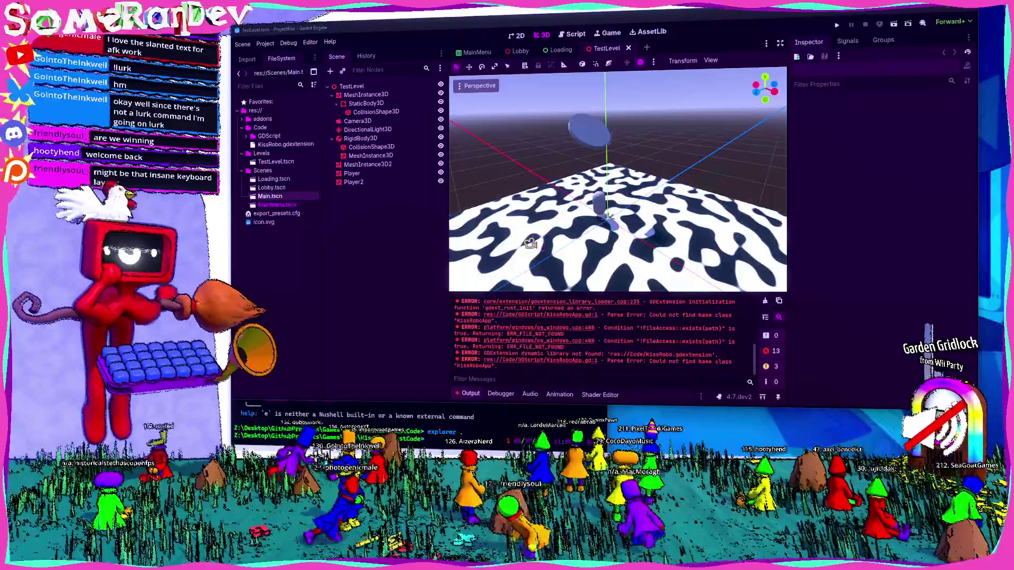
pyautogui.hotkey('alt', 'Tab')
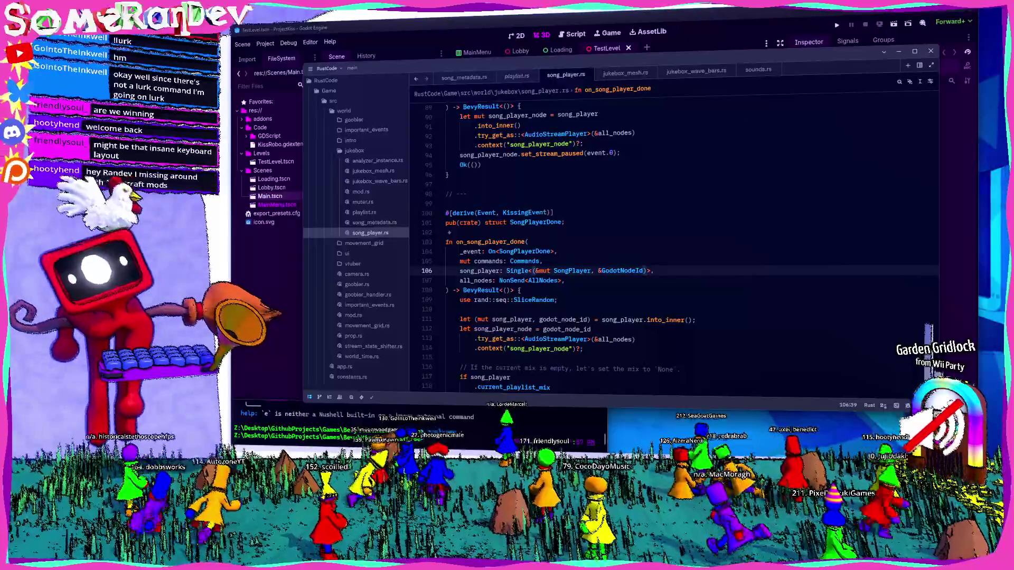
# - Maximize Zed to fill the screen and jump to the song_player check on line 117
pyautogui.press('super+Right')
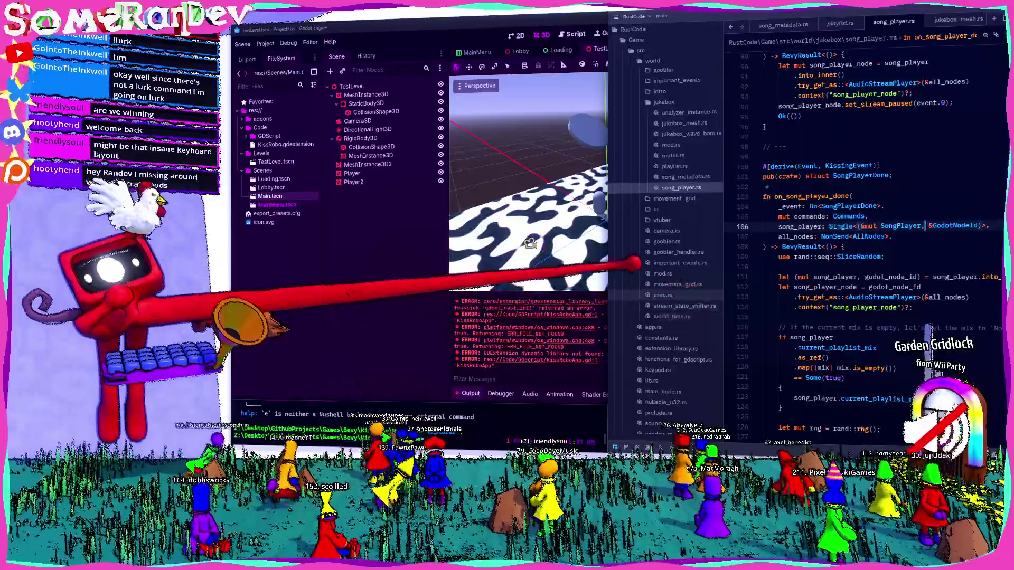
pyautogui.press('super+Up')
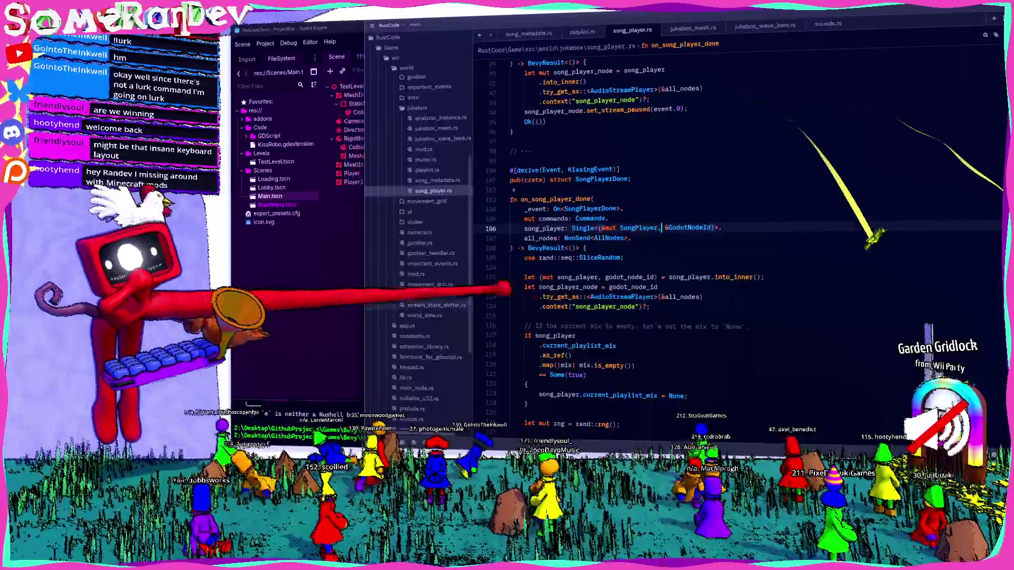
pyautogui.click(700, 333)
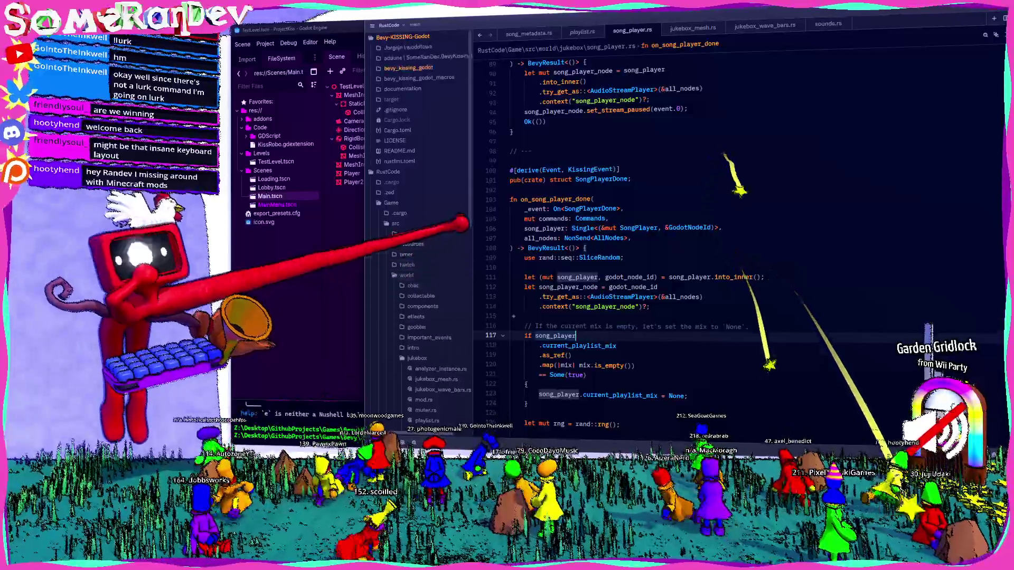
pyautogui.scroll(10, 480, 243)
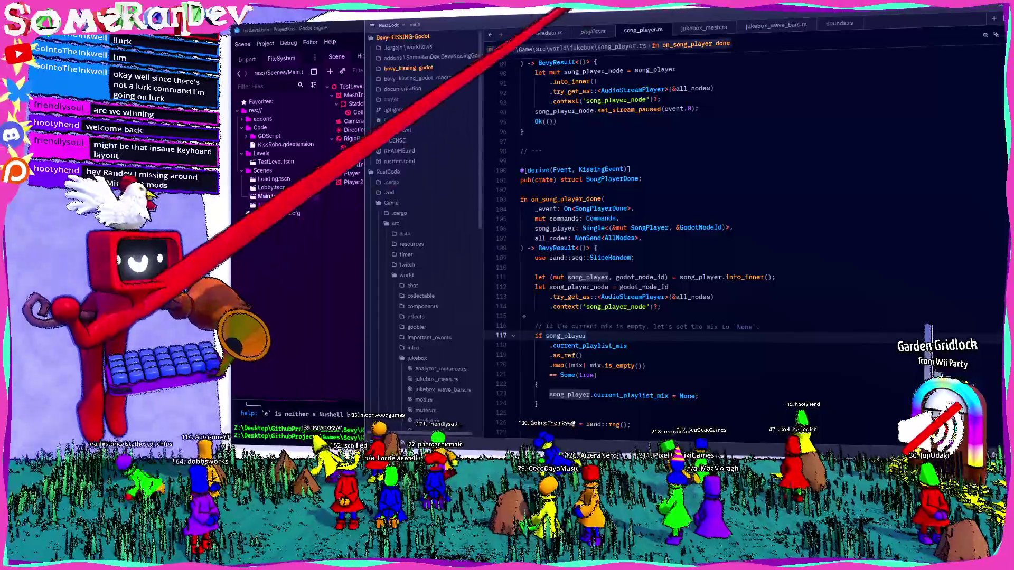
# - View song_metadata.rs, expand the .zed folder to show settings.json, and close song_metadata.rs
pyautogui.hotkey('ctrl', 'Tab')
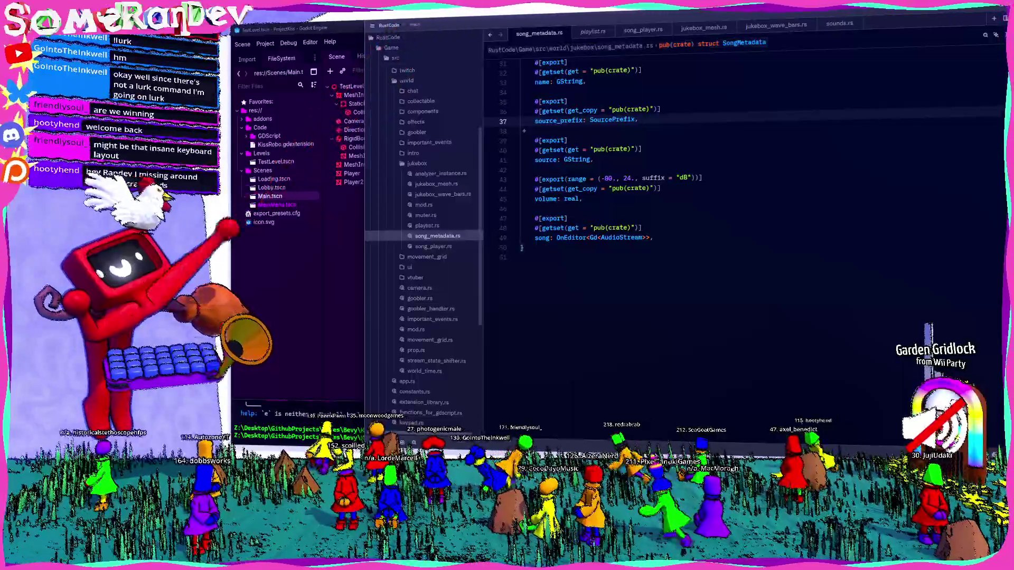
pyautogui.scroll(-4, 428, 238)
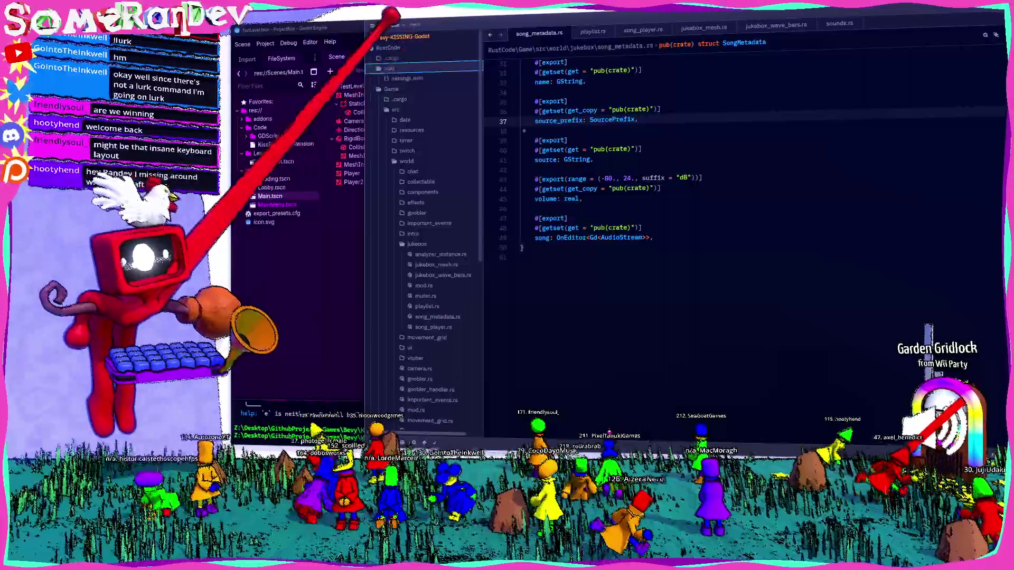
pyautogui.click(389, 68)
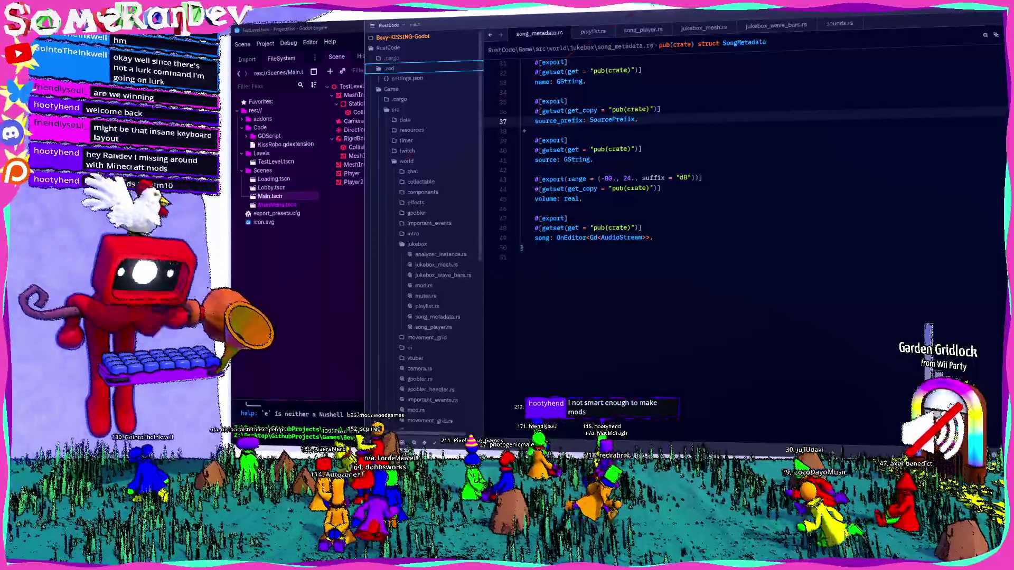
pyautogui.scroll(6, 625, 224)
pyautogui.scroll(7, 625, 225)
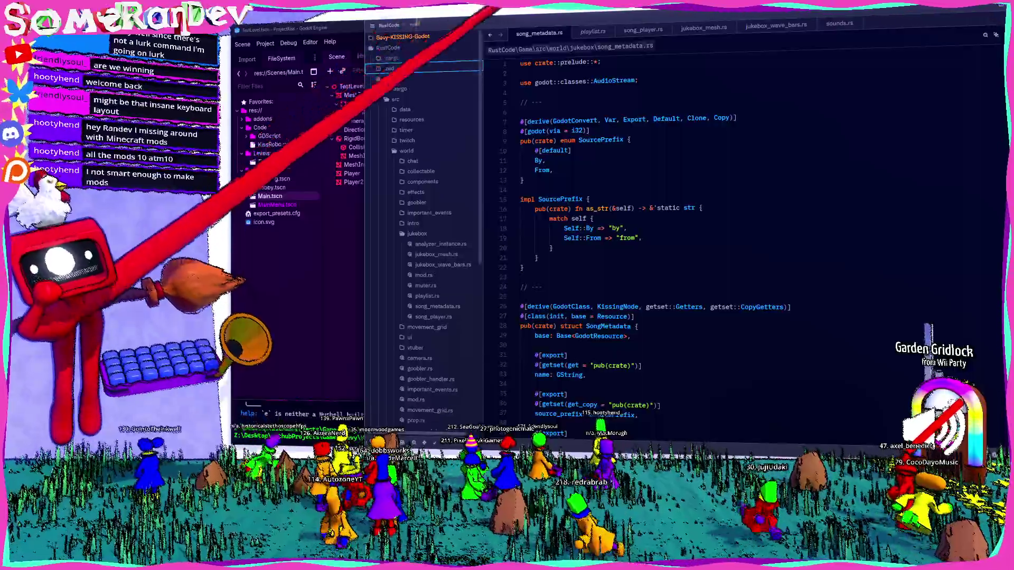
pyautogui.hotkey('ctrl', 'w')
pyautogui.rightClick(578, 32)
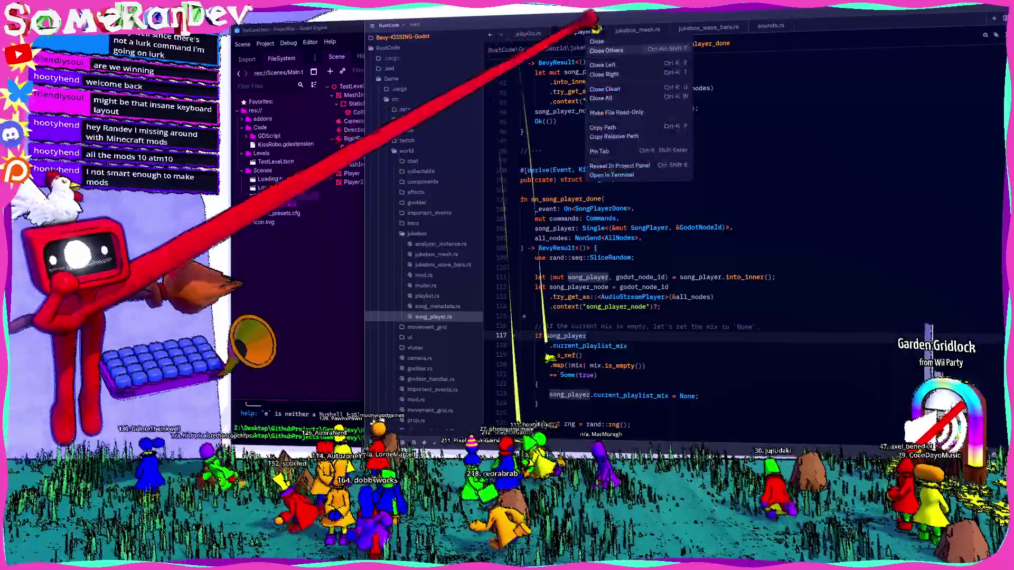
# - Close the open editor tabs from the tab's context menu
pyautogui.click(607, 89)
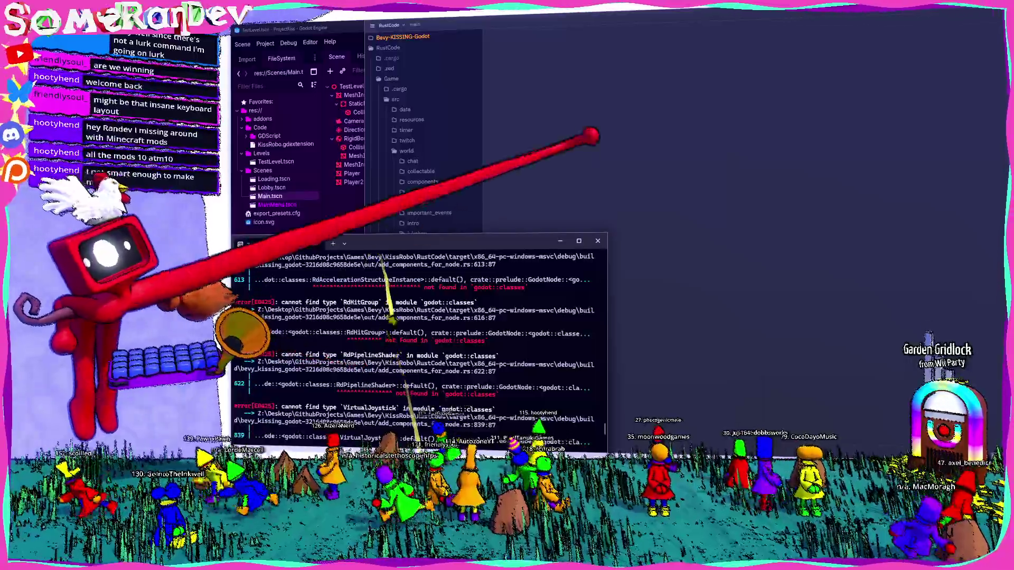
# - Delete the LIBCLANG_PATH line from .cargo/config.toml, save it, and open Game/Cargo.toml
pyautogui.click(392, 58)
pyautogui.click(406, 68)
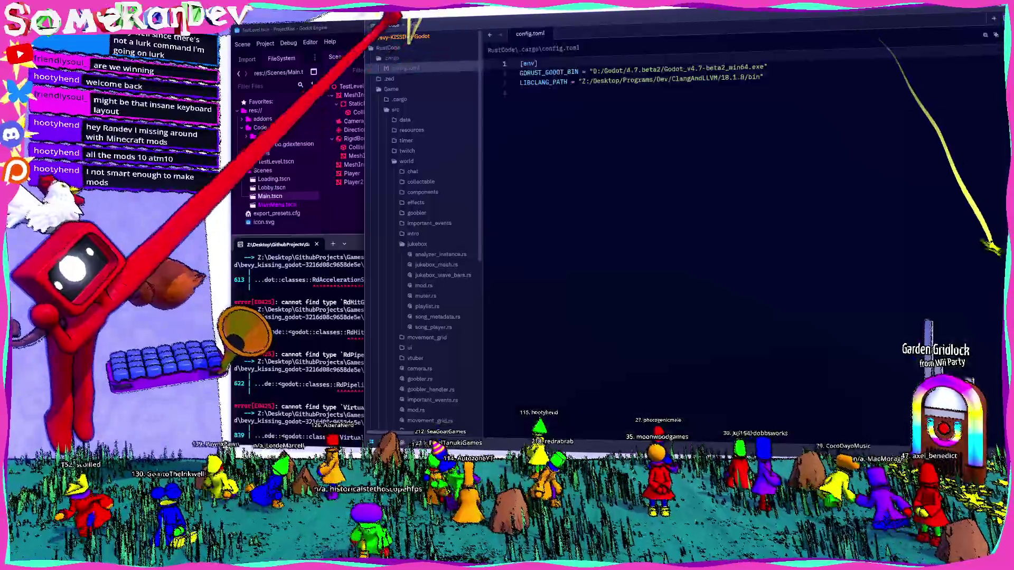
pyautogui.click(601, 80)
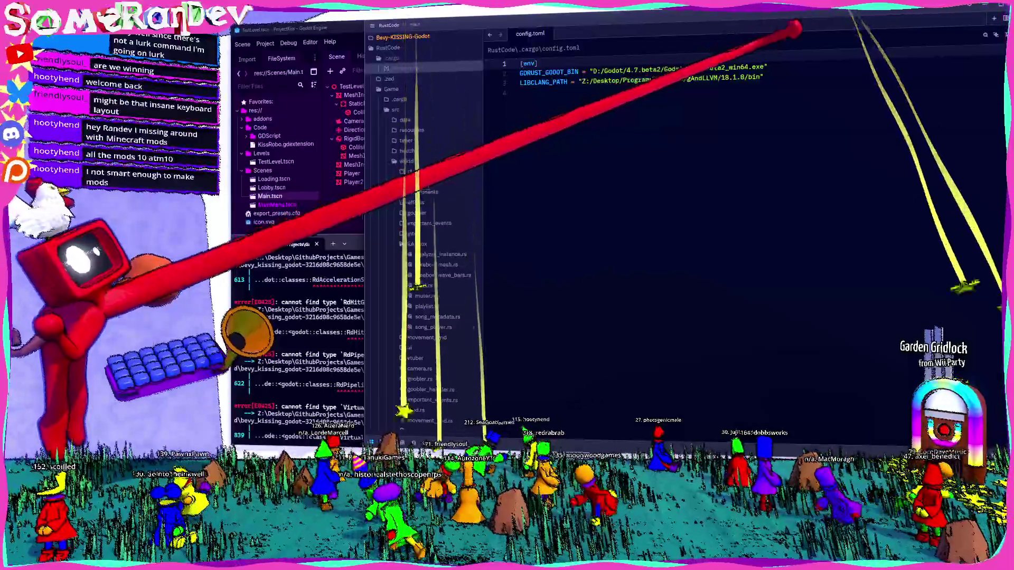
pyautogui.hotkey('ctrl', 'x')
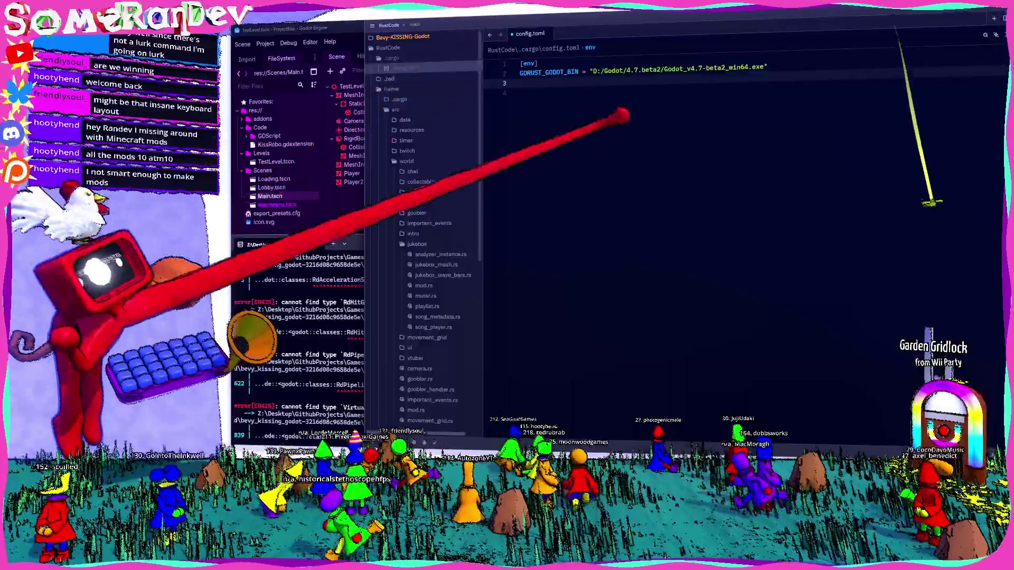
pyautogui.press('BackSpace')
pyautogui.hotkey('ctrl', 's')
pyautogui.scroll(-5, 422, 238)
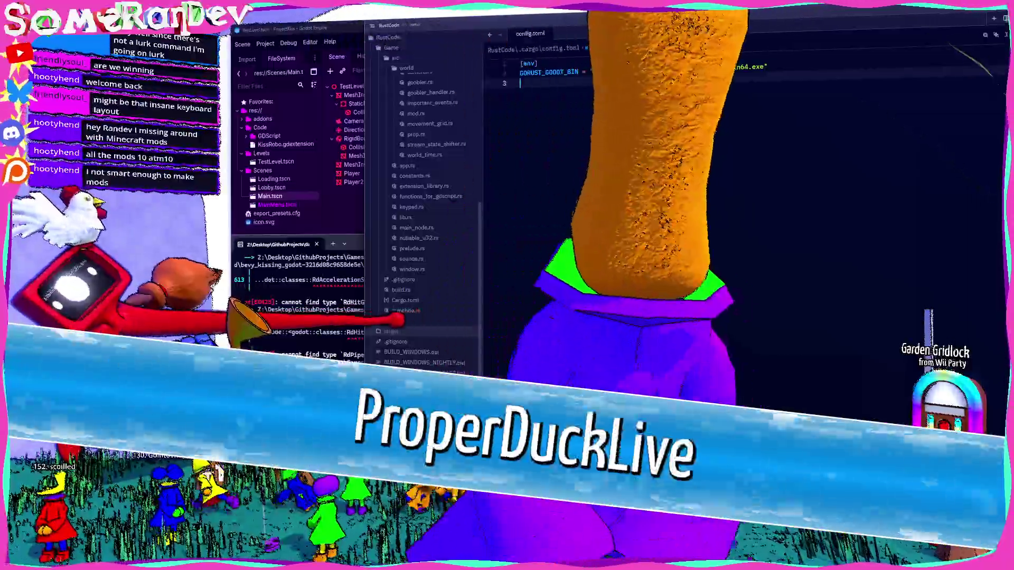
pyautogui.click(405, 300)
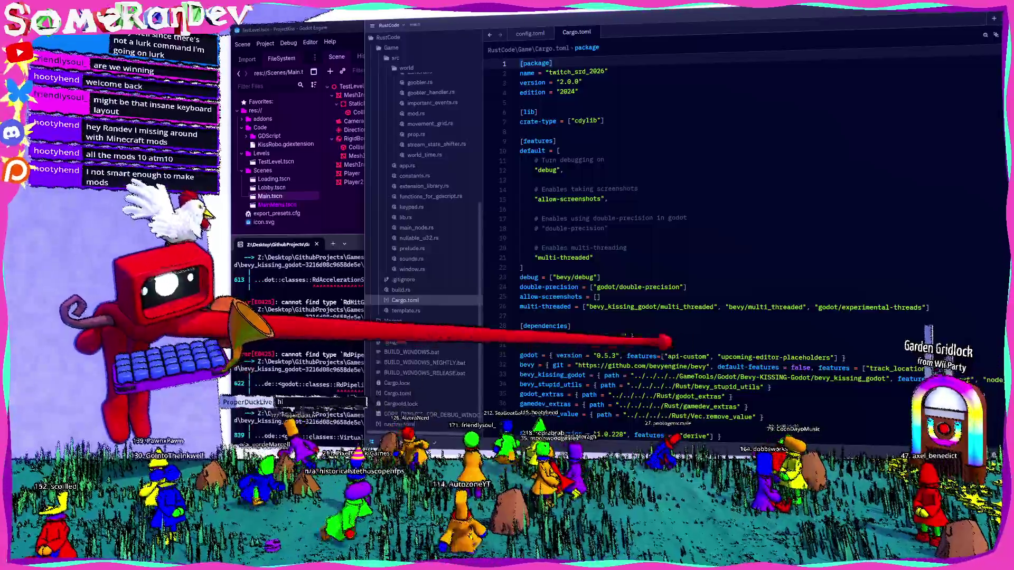
# - Scroll Game/Cargo.toml to its [dependencies] section and collapse the RustCode project tree
pyautogui.scroll(-7, 740, 237)
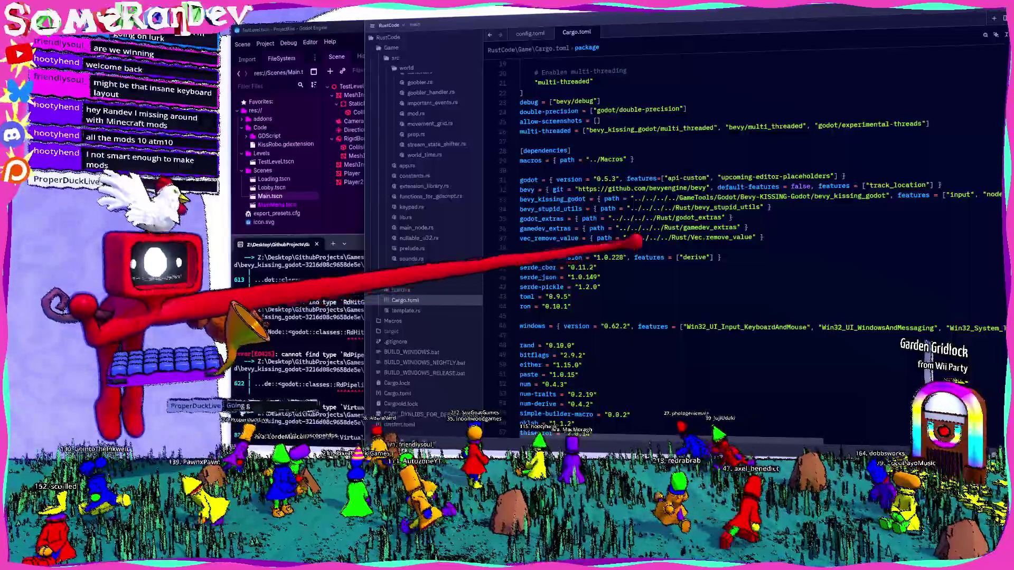
pyautogui.scroll(5, 430, 248)
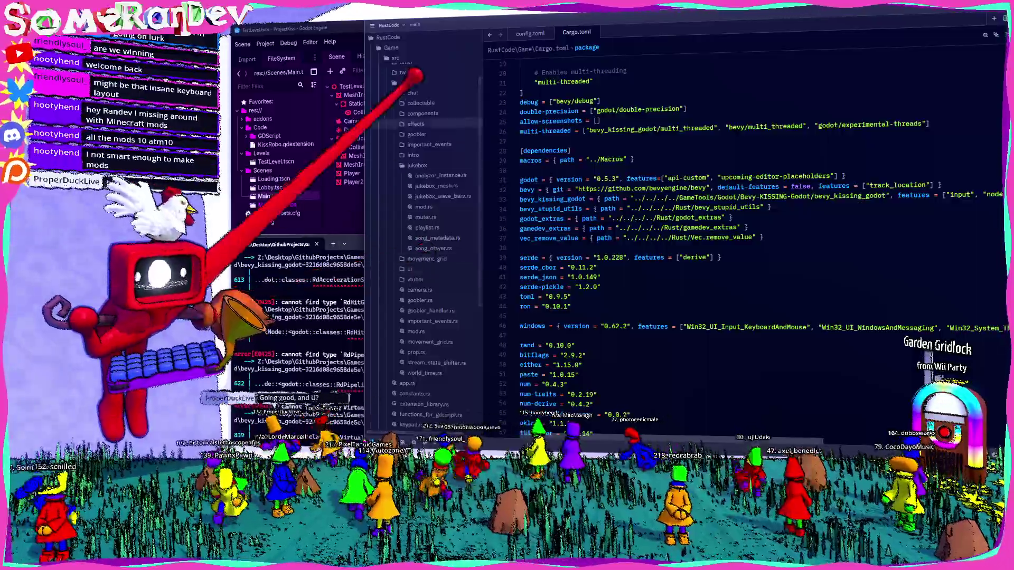
pyautogui.scroll(2, 422, 212)
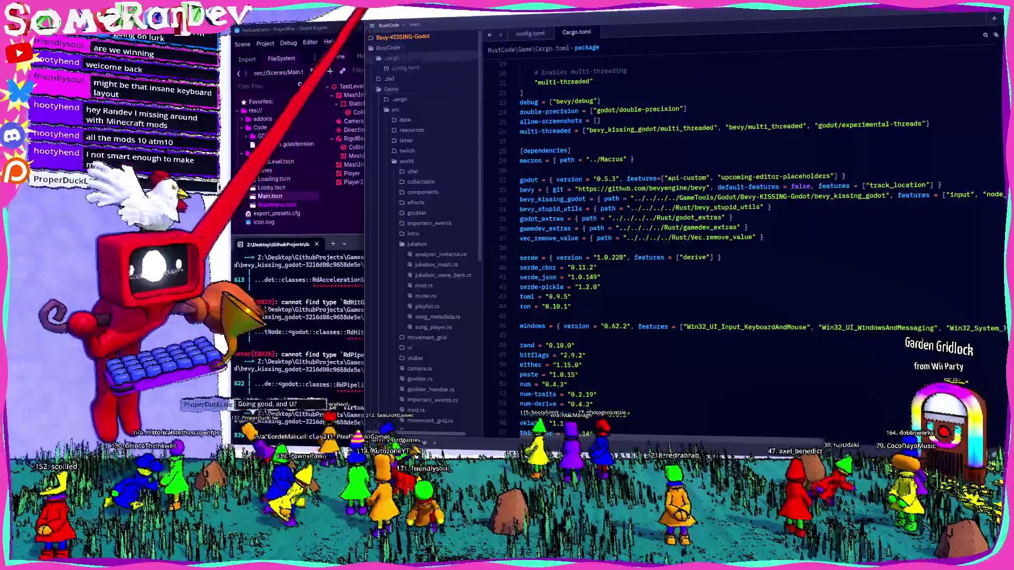
pyautogui.click(388, 48)
# - Switch to the Bevy-KISSING-Godot project from the File menu's recent projects
pyautogui.rightClick(393, 48)
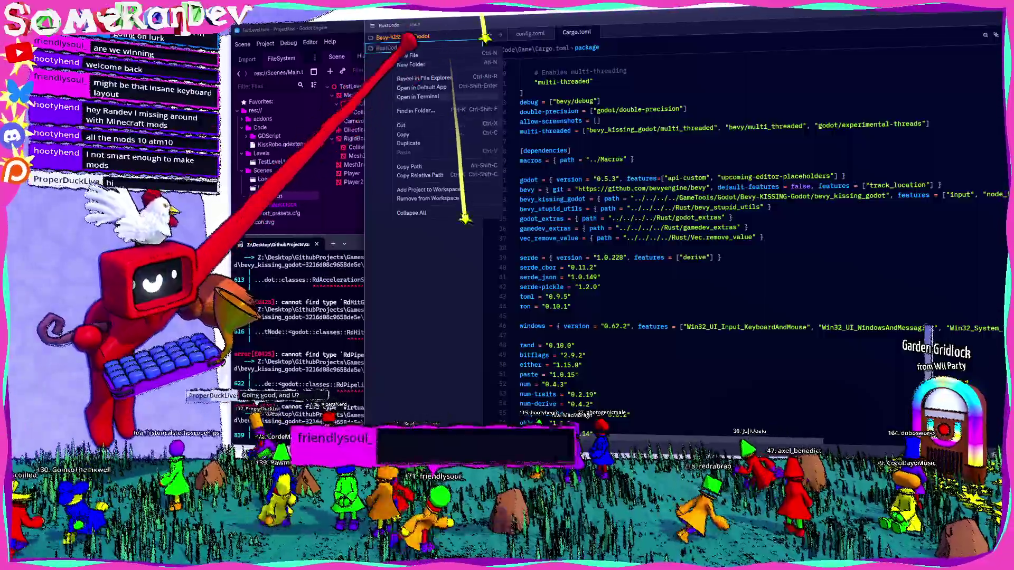
pyautogui.click(372, 25)
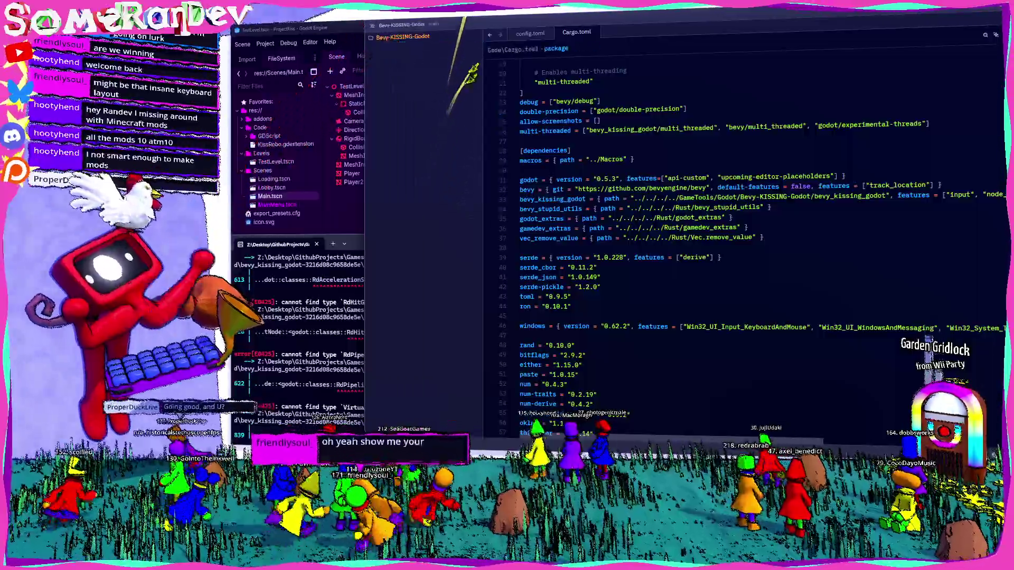
pyautogui.click(387, 25)
pyautogui.click(399, 77)
pyautogui.press('Return')
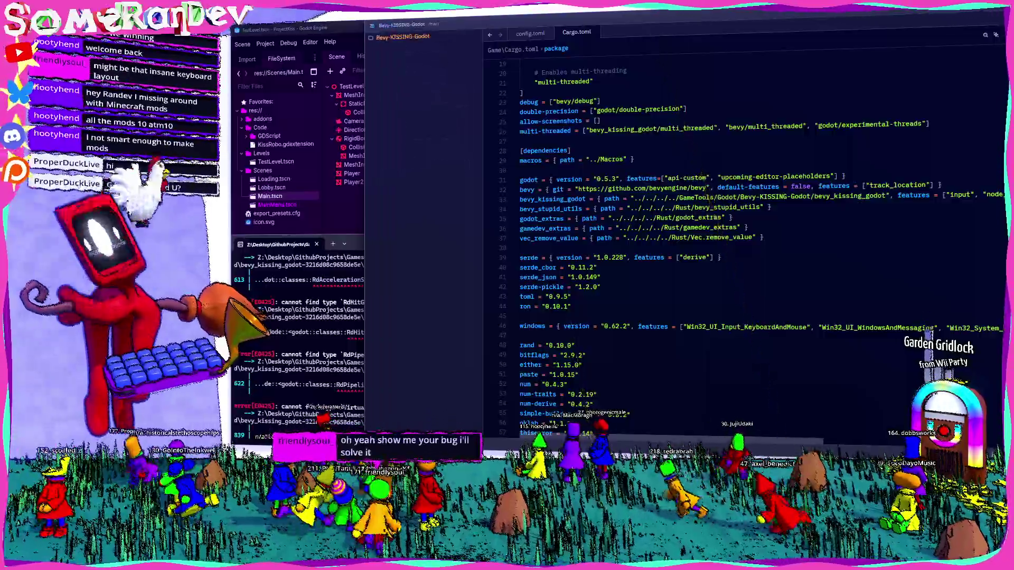
# - Open the other RustCode project folder through Zed's Open Folder command
pyautogui.click(372, 25)
pyautogui.click(386, 25)
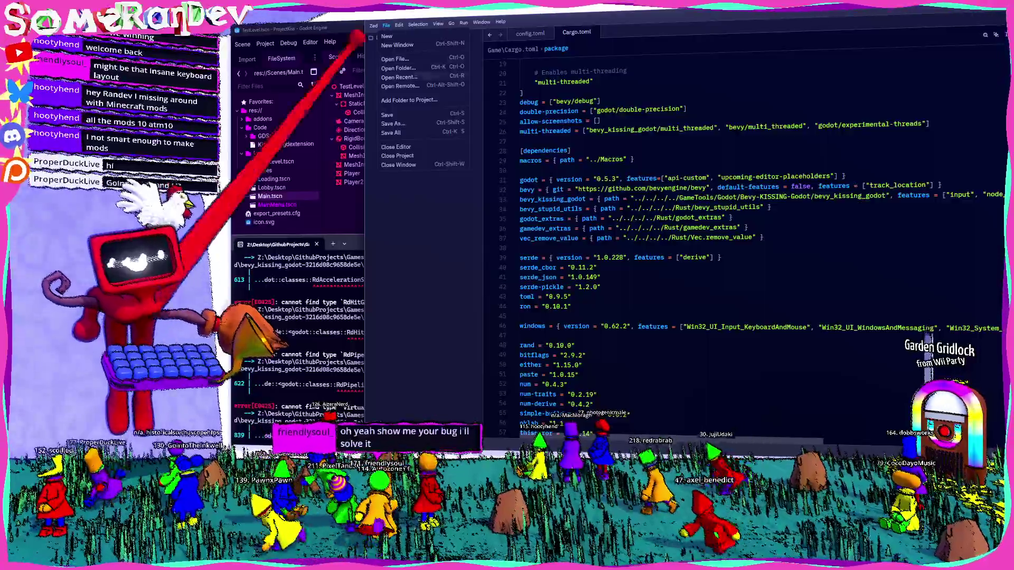
pyautogui.press('Escape')
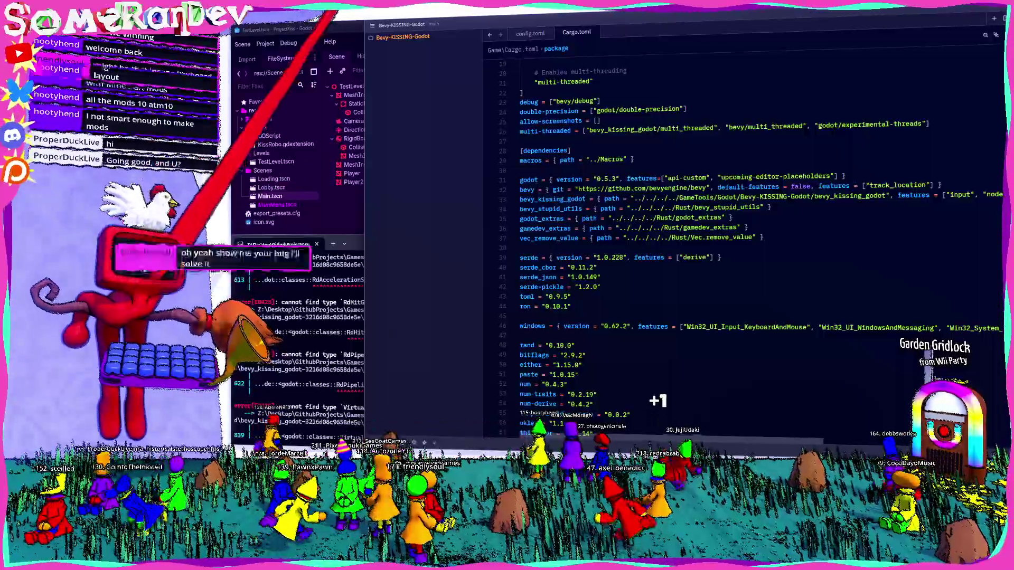
pyautogui.click(372, 25)
pyautogui.click(386, 26)
pyautogui.click(401, 100)
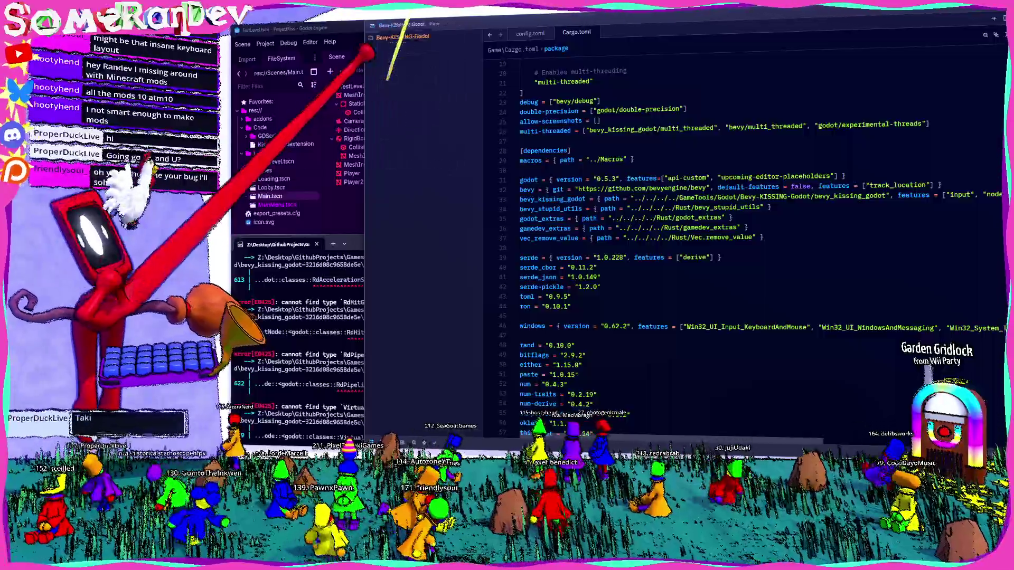
pyautogui.press('Escape')
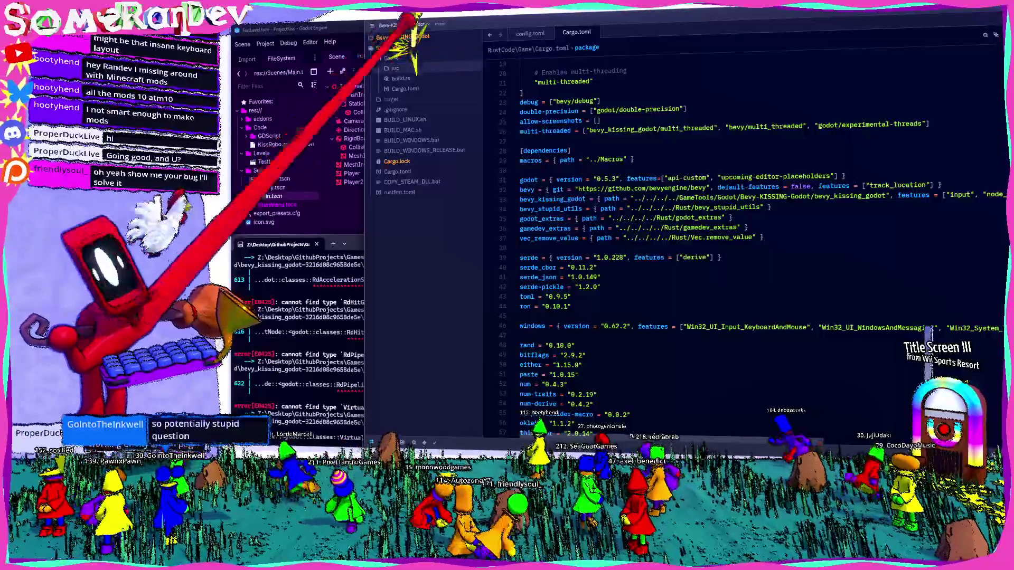
# - Replace line 22's gdext git dependency with the copied godot 0.5.3 line (api-custom, upcoming-editor-placeholders)
pyautogui.click(397, 171)
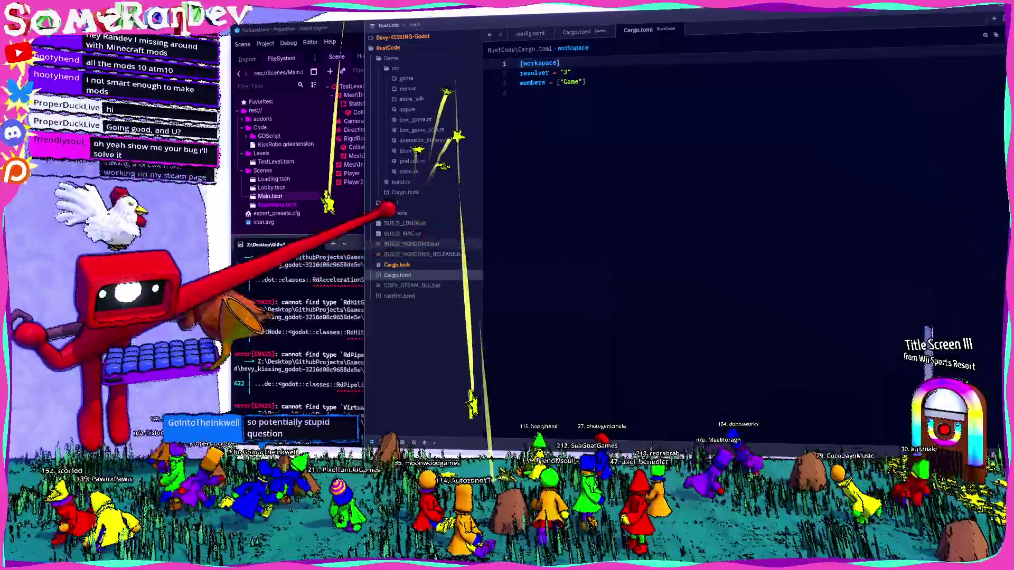
pyautogui.click(405, 192)
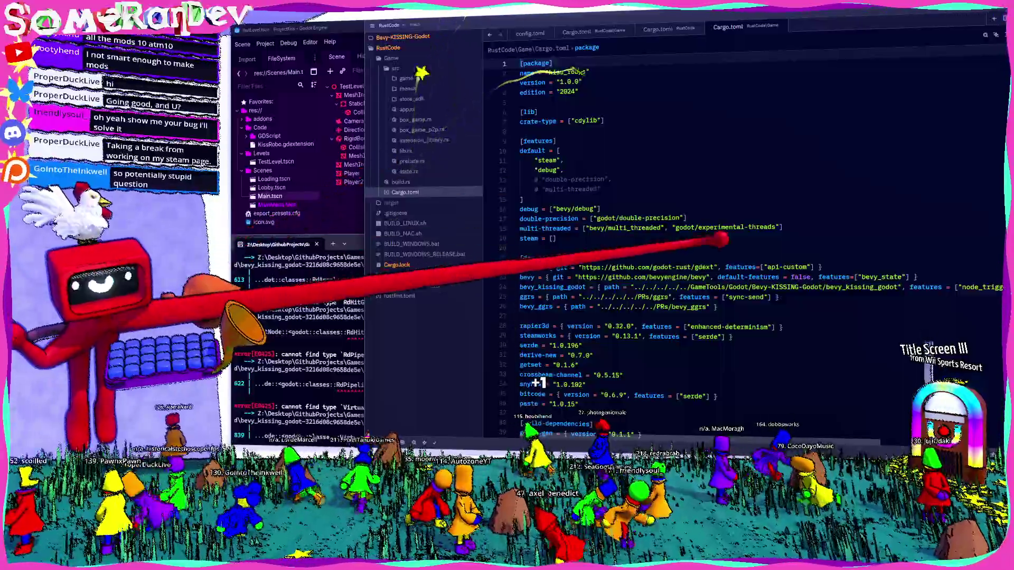
pyautogui.moveTo(581, 267); pyautogui.dragTo(714, 268)
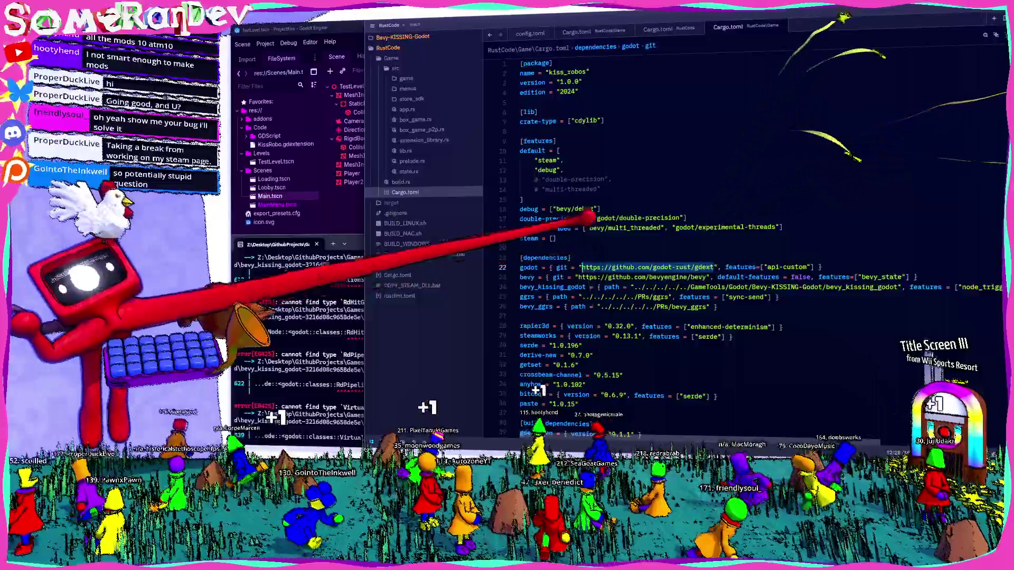
pyautogui.click(658, 29)
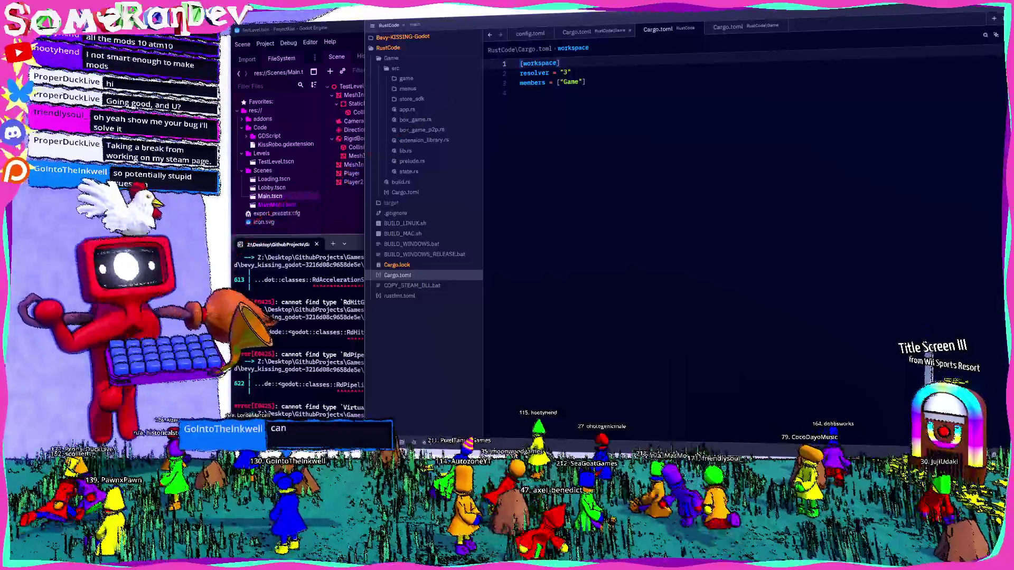
pyautogui.click(577, 33)
pyautogui.moveTo(845, 178); pyautogui.dragTo(520, 180)
pyautogui.hotkey('ctrl', 'c')
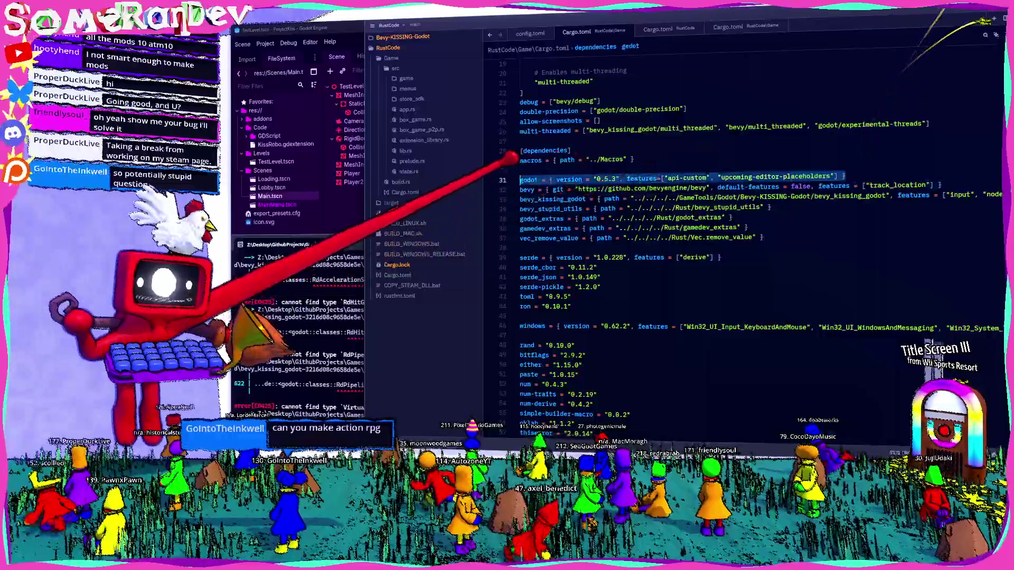
pyautogui.click(729, 27)
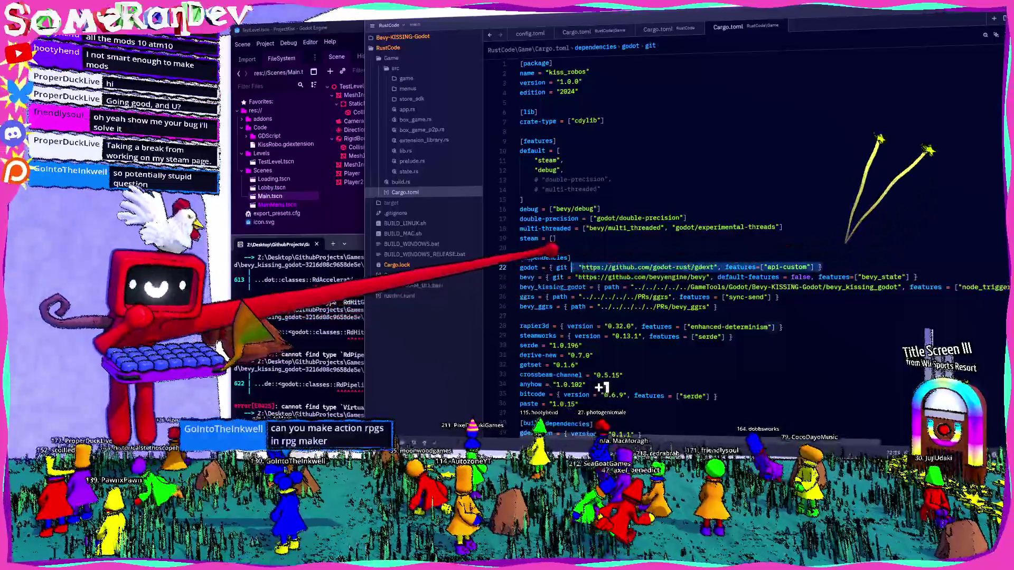
pyautogui.hotkey('ctrl', 'v')
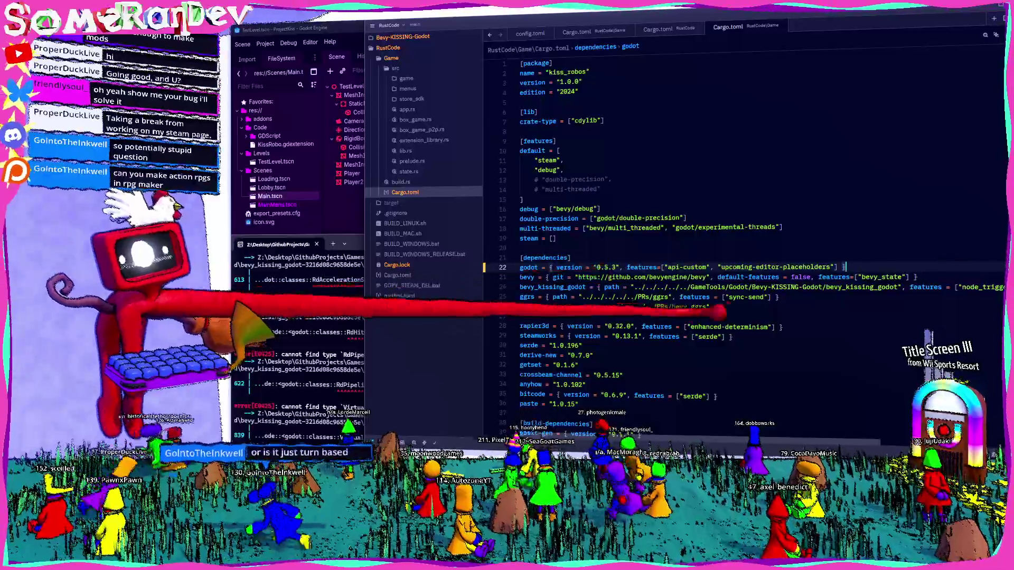
pyautogui.click(571, 258)
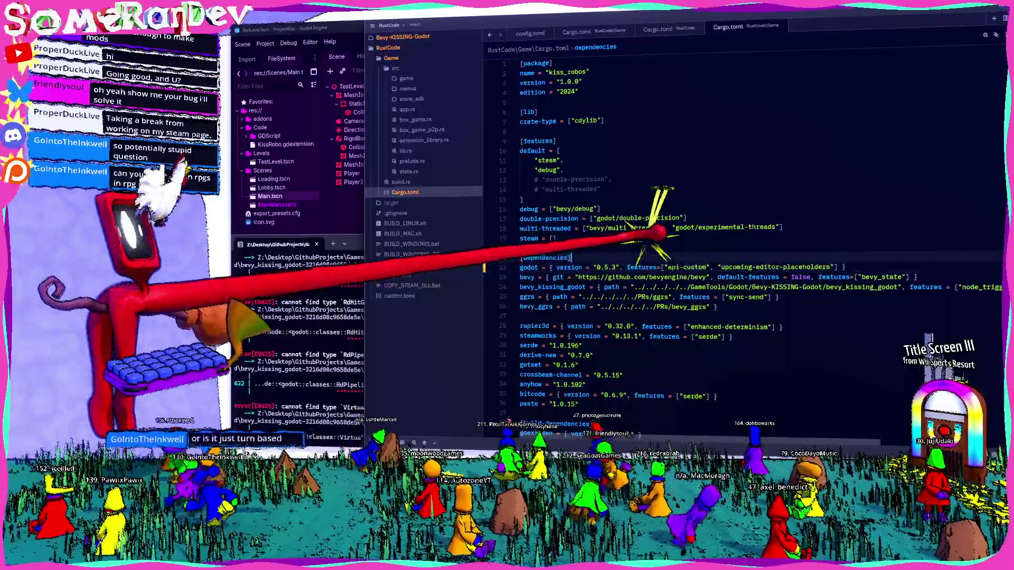
# - Rerun the cargo build in Windows Terminal to compile kiss_robos against godot 0.5.3 bindings
pyautogui.hotkey('alt', 'Tab')
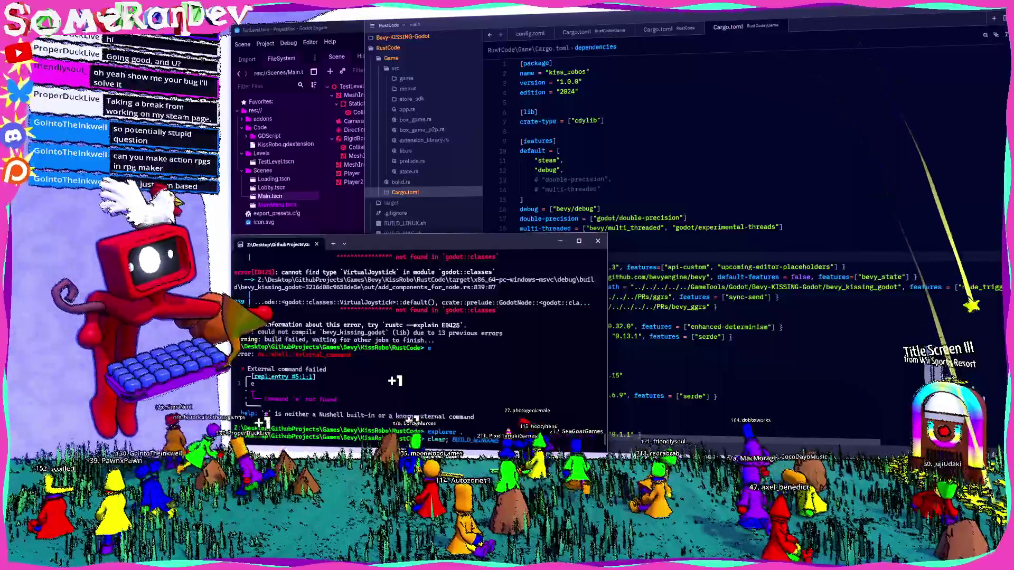
pyautogui.press('Return')
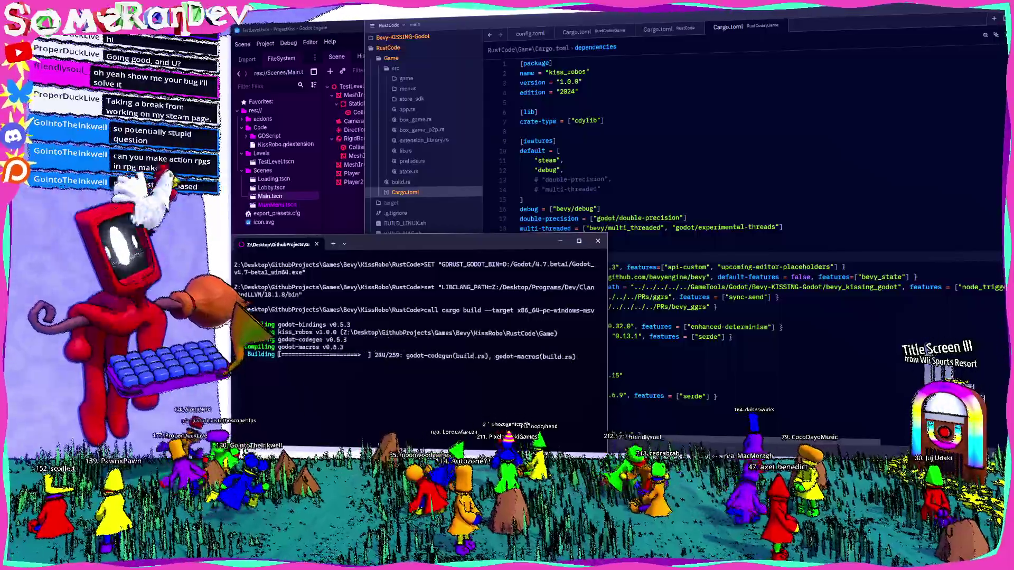
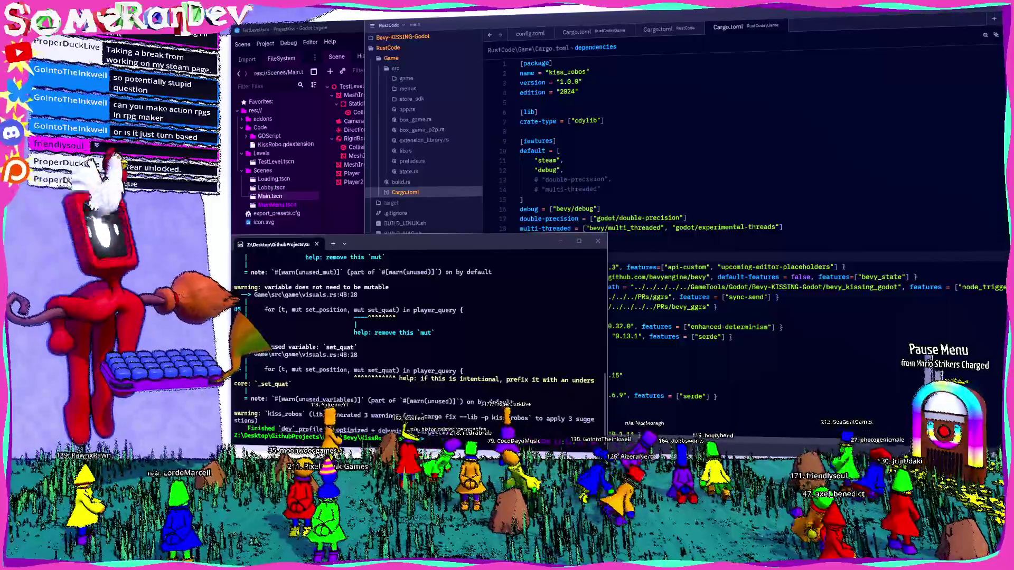
# - Search 'eternal senia' in a new Firefox tab, open its Steam store result, and maximise the window
pyautogui.hotkey('alt', 'Tab')
pyautogui.click(454, 135)
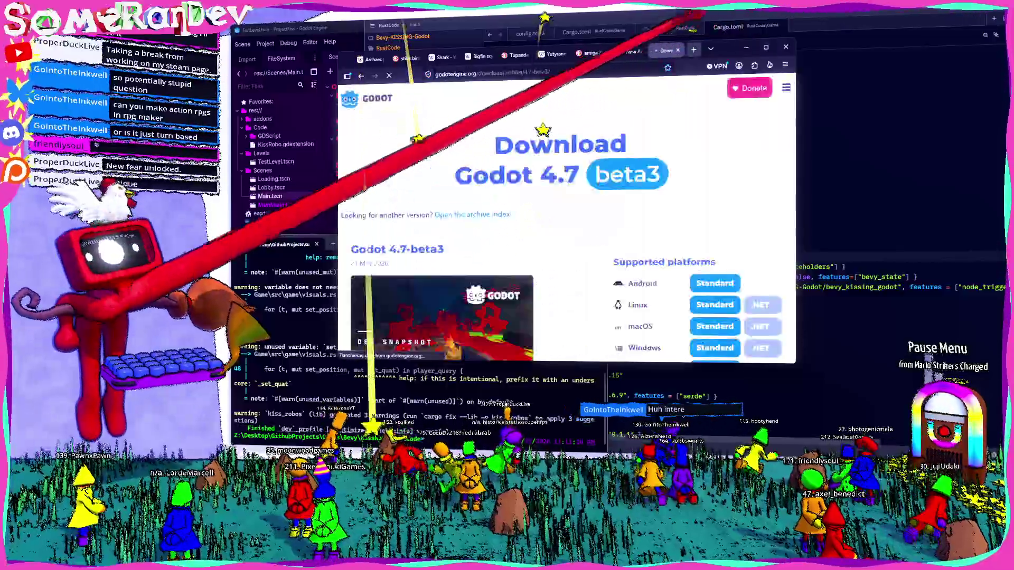
pyautogui.hotkey('ctrl', 't')
pyautogui.write('eterna')
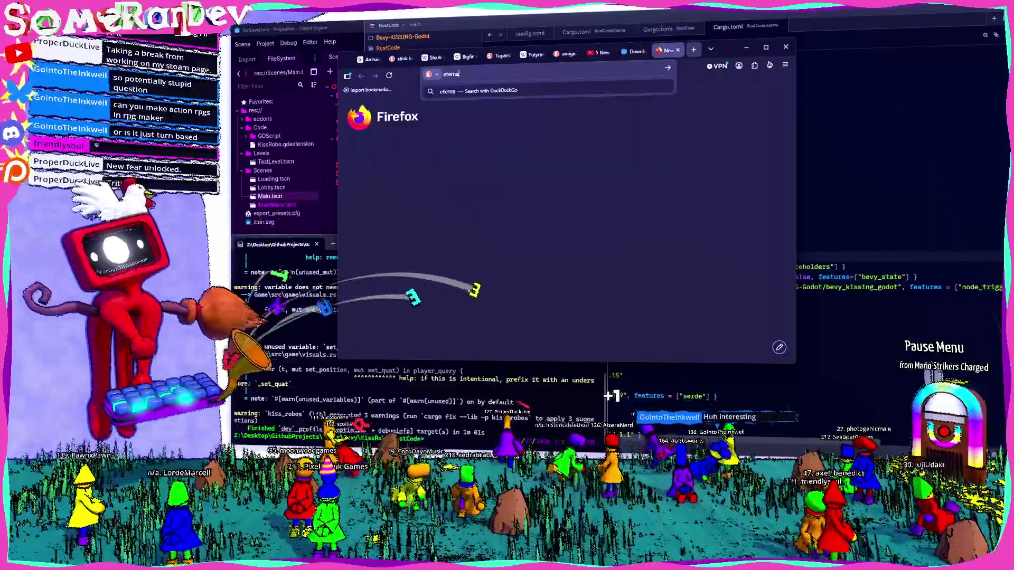
pyautogui.write('l senia')
pyautogui.press('Return')
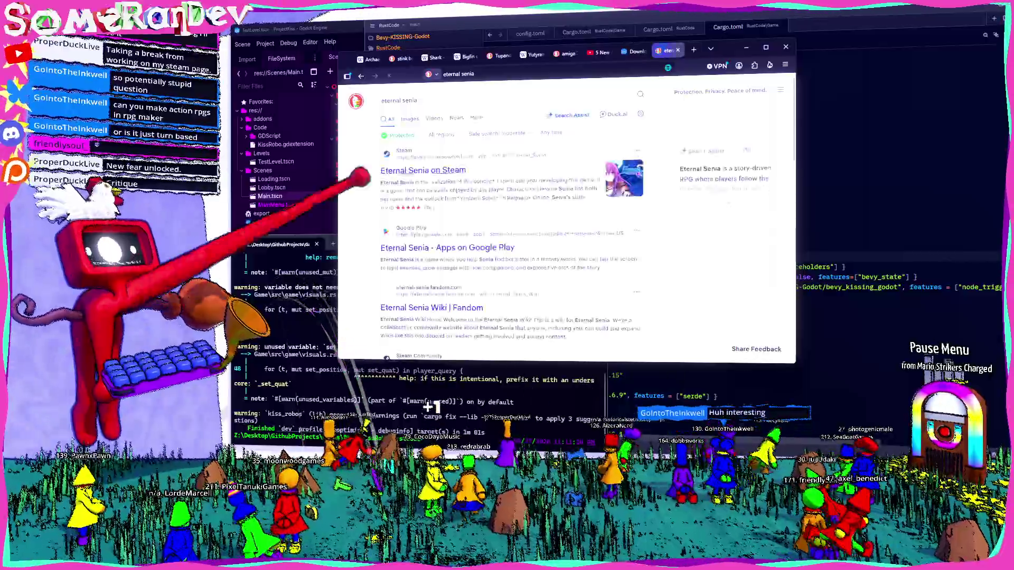
pyautogui.click(401, 170)
pyautogui.doubleClick(681, 48)
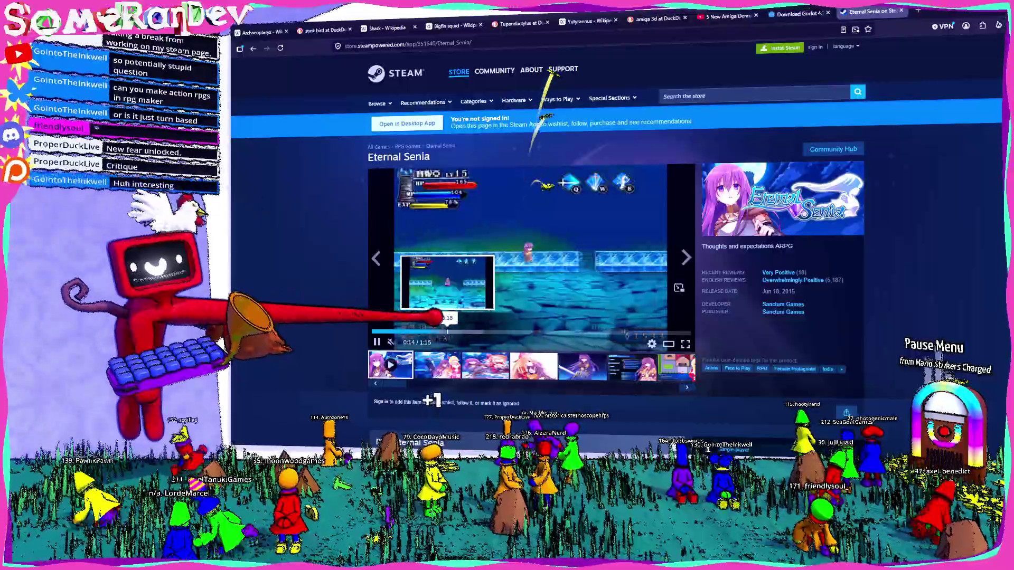
# - Seek the Eternal Senia trailer around 0:34–0:37 and pause it at 0:36
pyautogui.click(529, 332)
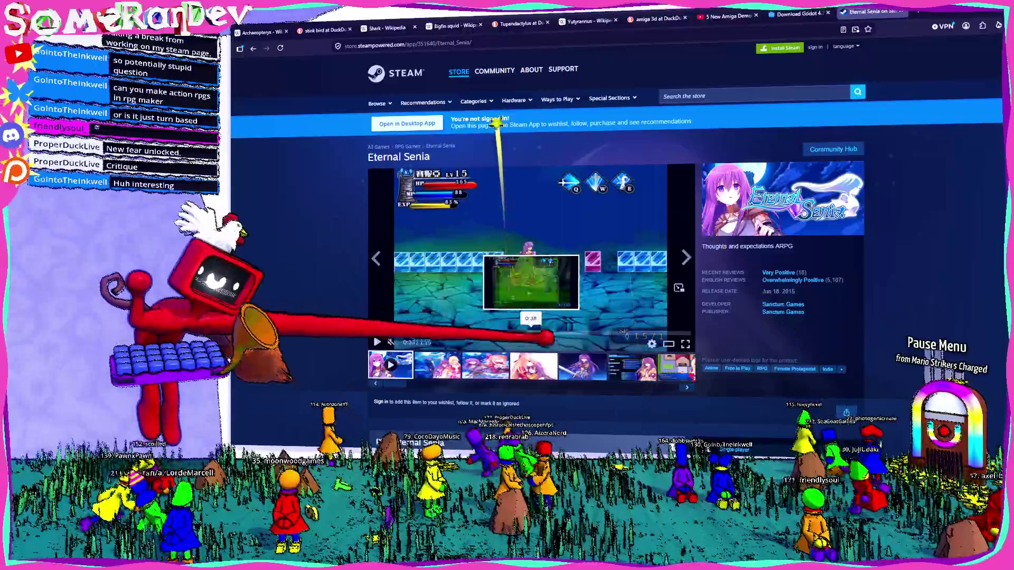
pyautogui.click(515, 333)
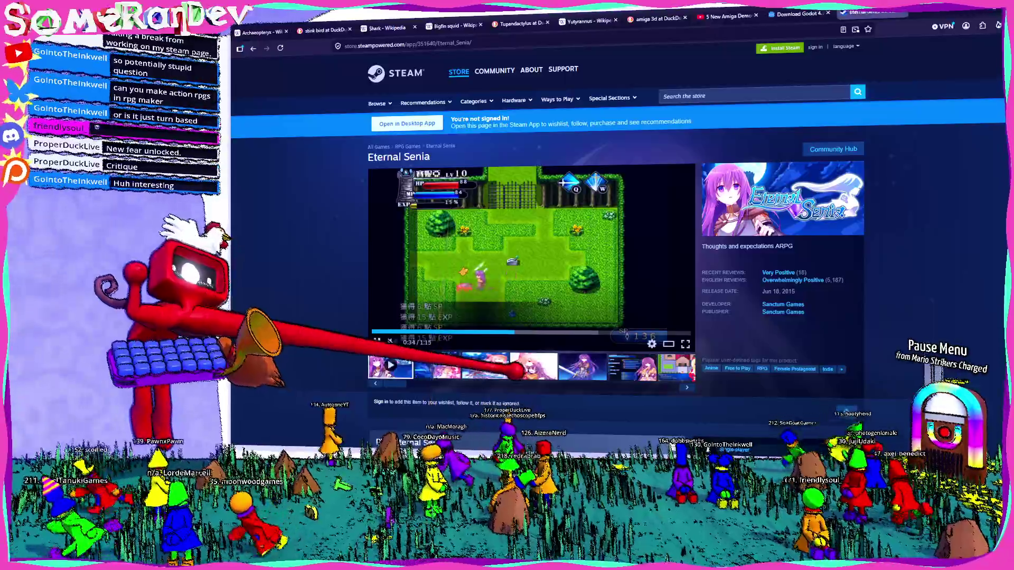
pyautogui.click(409, 271)
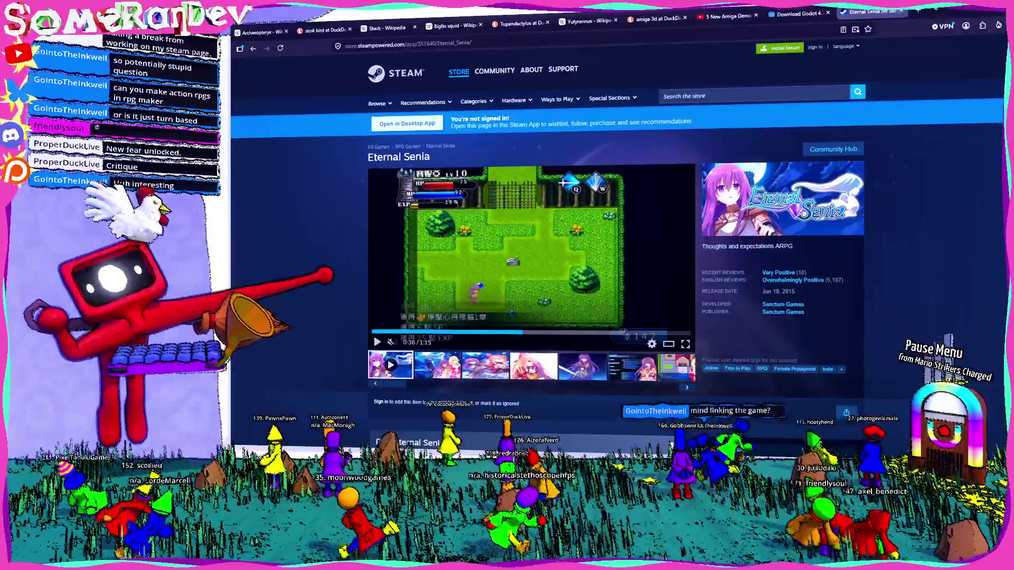
# - Copy the Steam store page link, open a blank tab, and switch away from Firefox
pyautogui.click(401, 44)
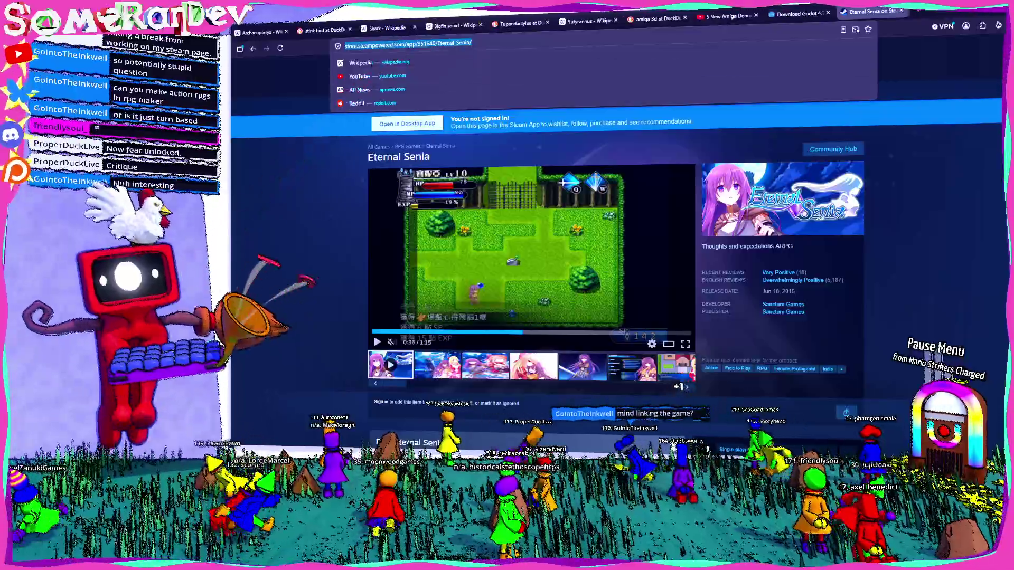
pyautogui.hotkey('ctrl', 'c')
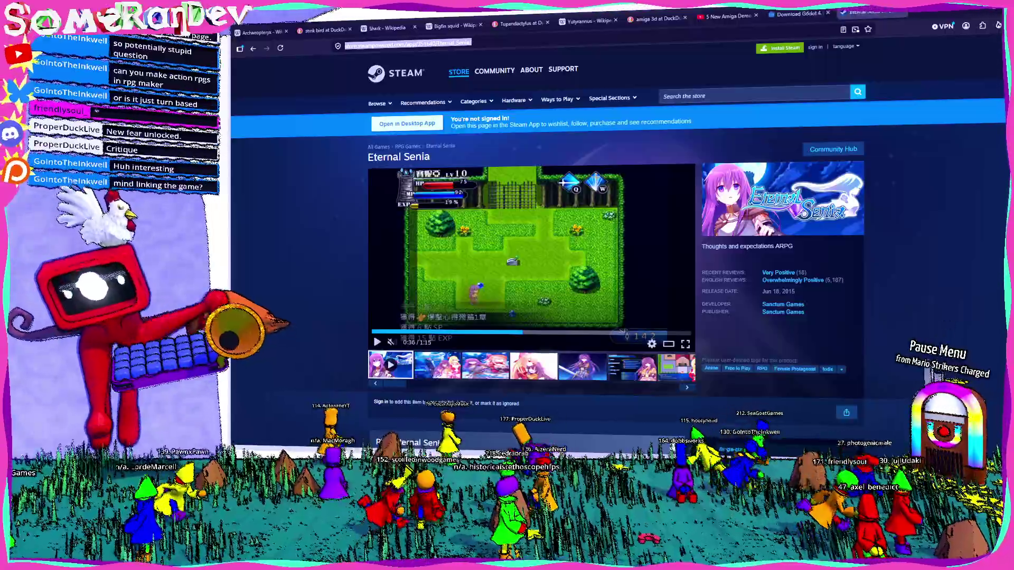
pyautogui.hotkey('ctrl', 't')
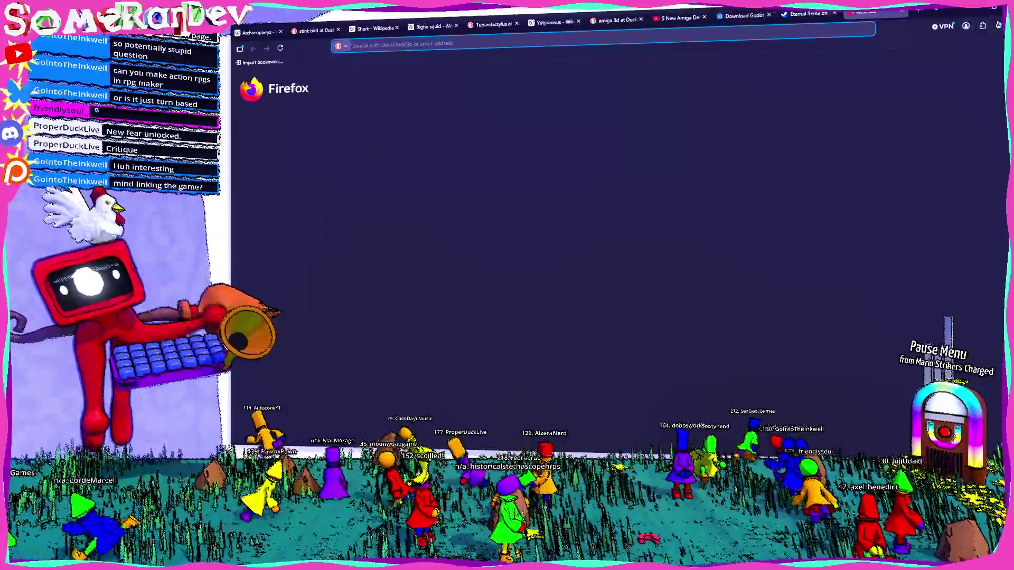
pyautogui.hotkey('alt', 'Tab')
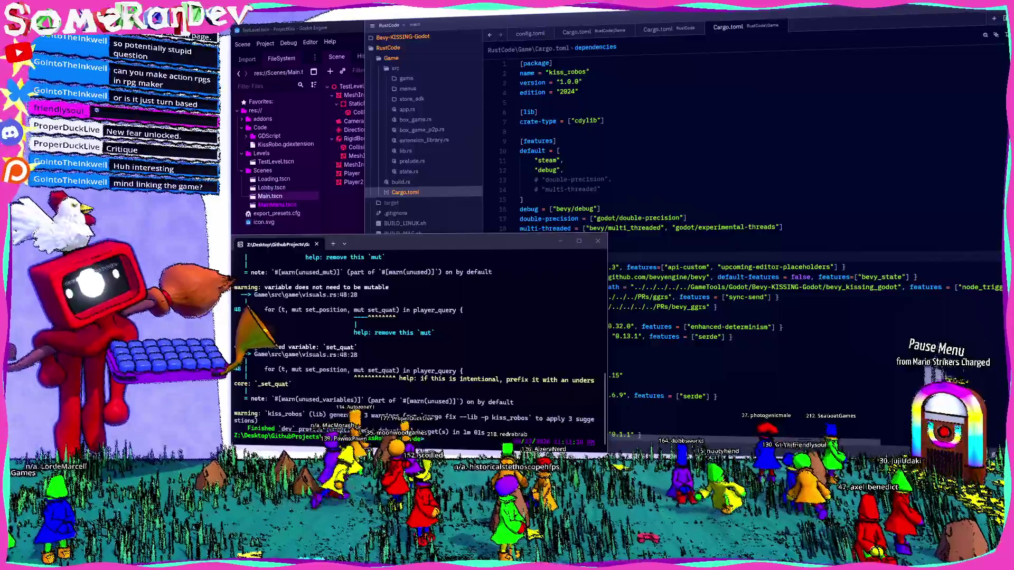
pyautogui.hotkey('alt', 'Tab')
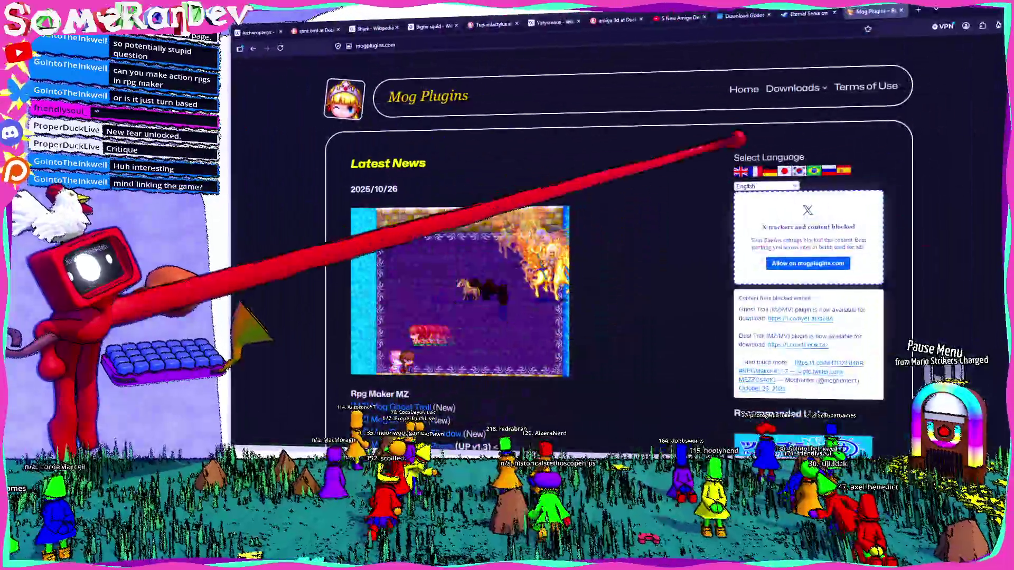
pyautogui.scroll(-5, 736, 141)
pyautogui.scroll(5, 734, 143)
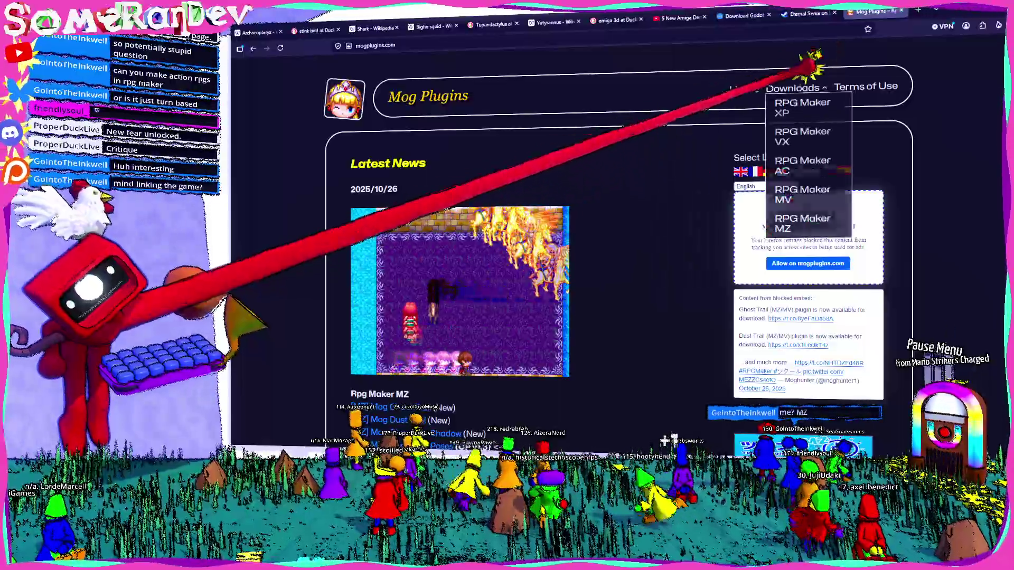
pyautogui.scroll(-10, 531, 185)
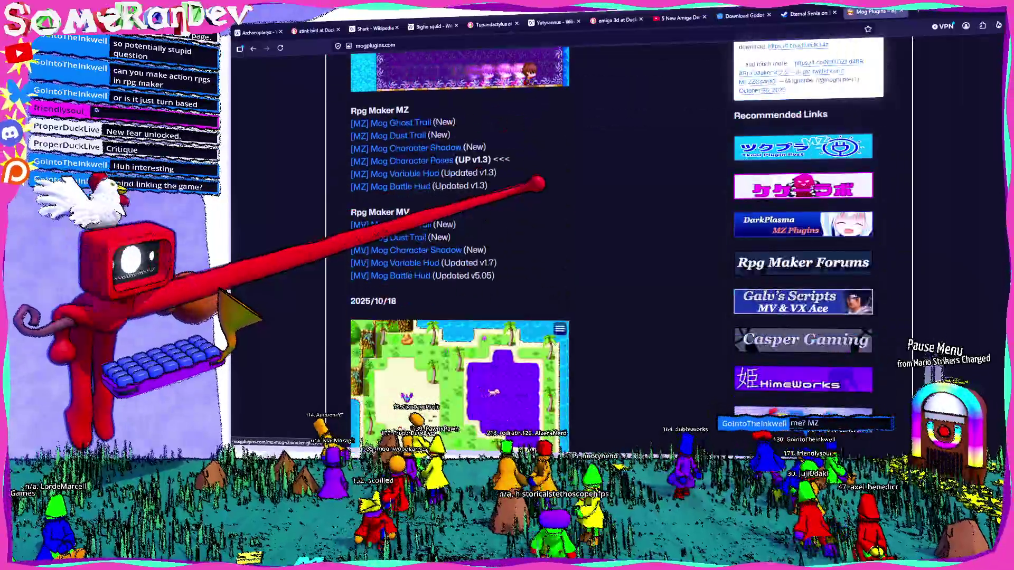
pyautogui.scroll(-4, 434, 222)
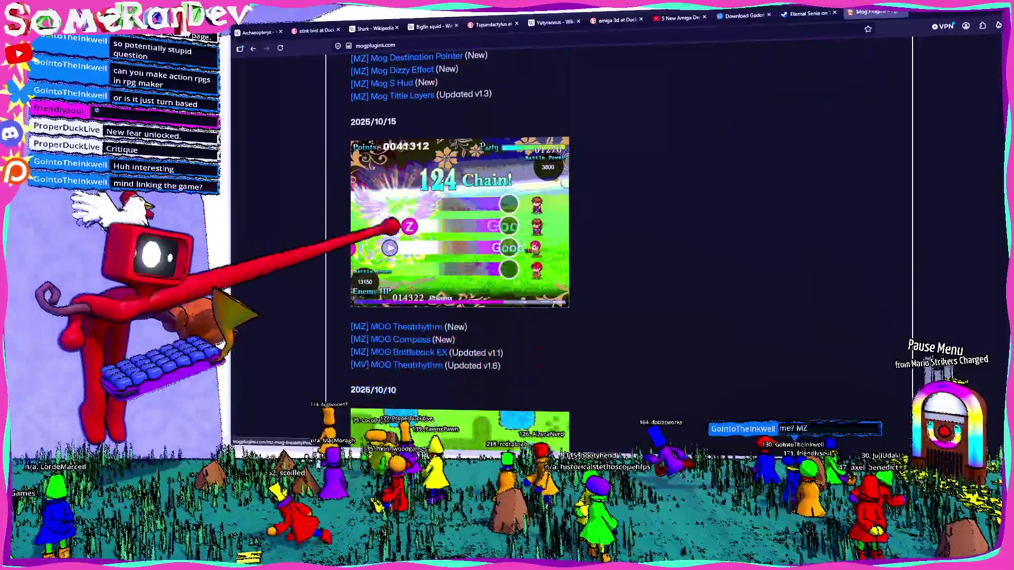
pyautogui.scroll(-15, 438, 339)
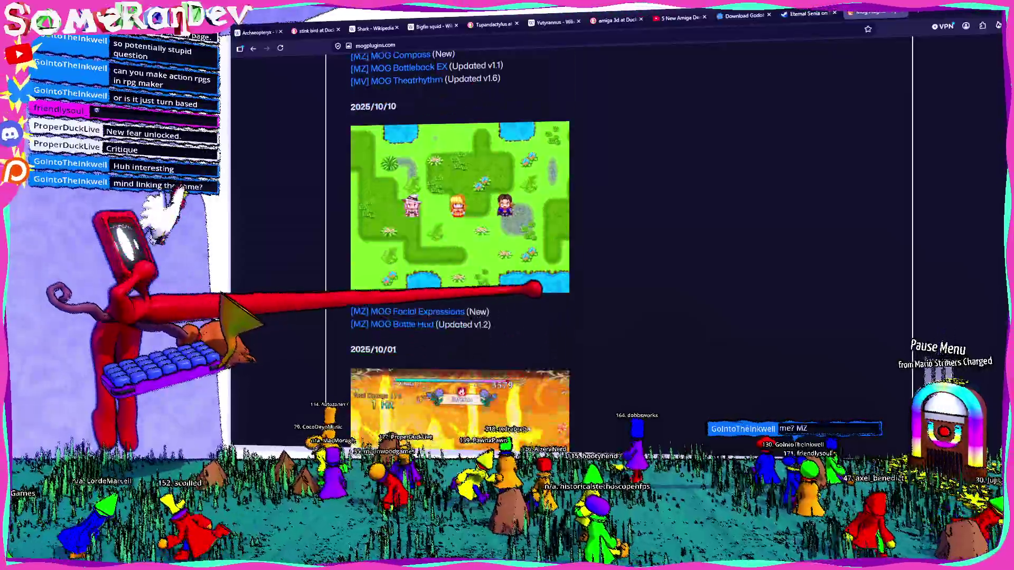
pyautogui.scroll(-1, 460, 227)
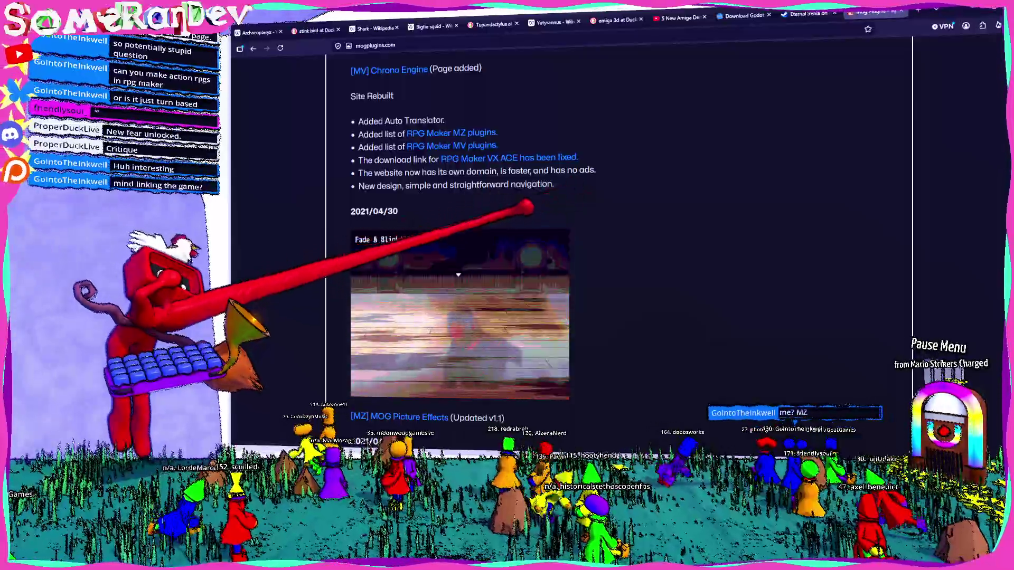
pyautogui.scroll(-5, 459, 227)
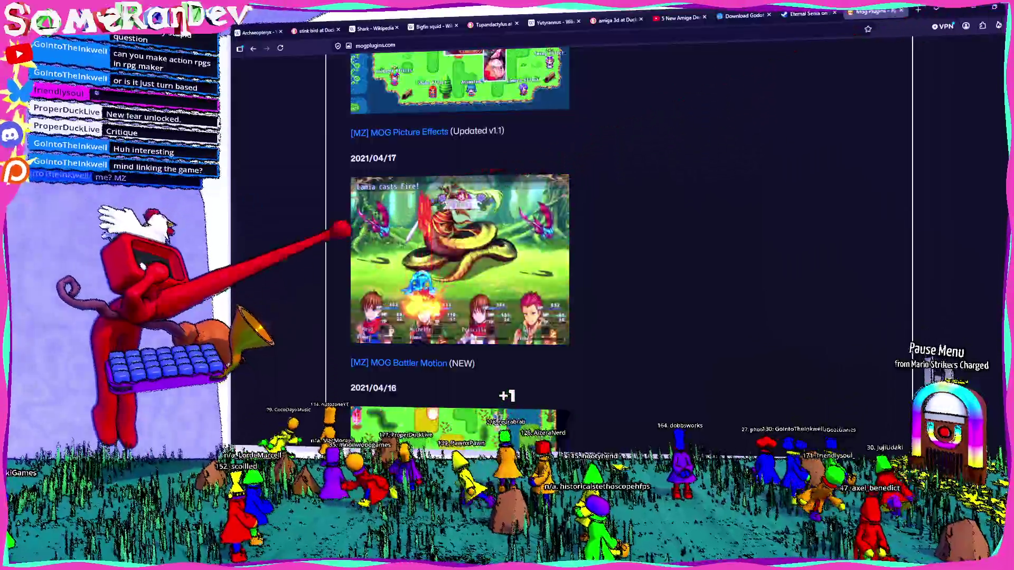
pyautogui.hotkey('alt', 'Tab')
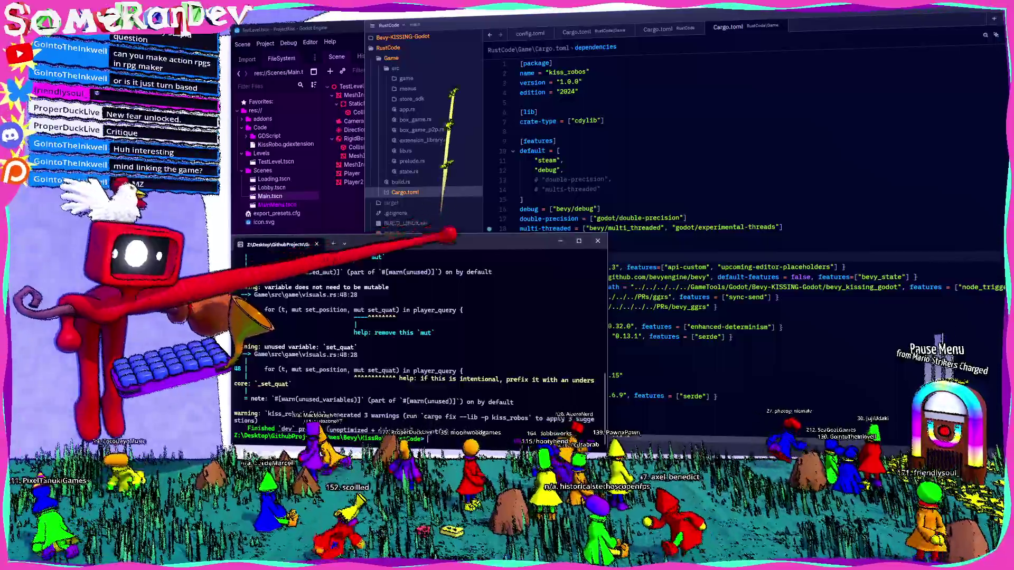
# - Bring Zed to the front and switch to the config.toml tab to check the GDRUST_GODOT_BIN path
pyautogui.click(602, 209)
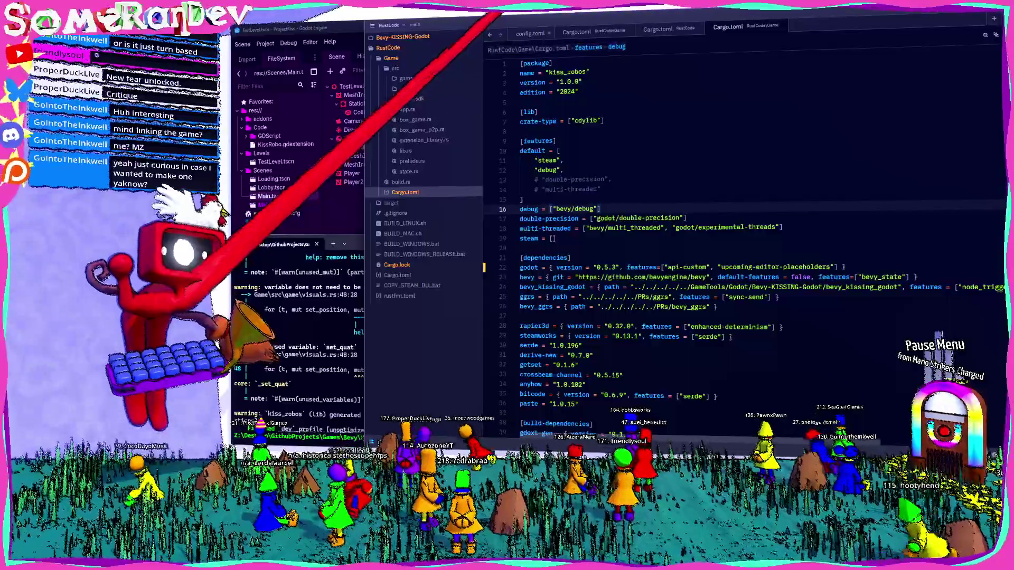
pyautogui.hotkey('ctrl', 'Tab')
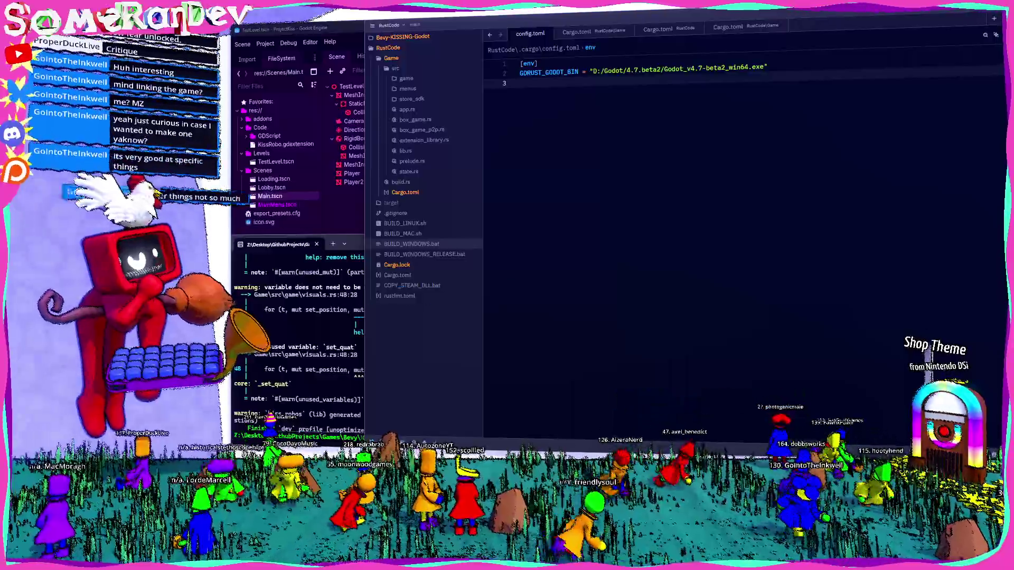
# - Run BUILD_WINDOWS.bat in the terminal, open File Explorer via 'explorer', then rebuild and relaunch the game
pyautogui.hotkey('alt', 'Tab')
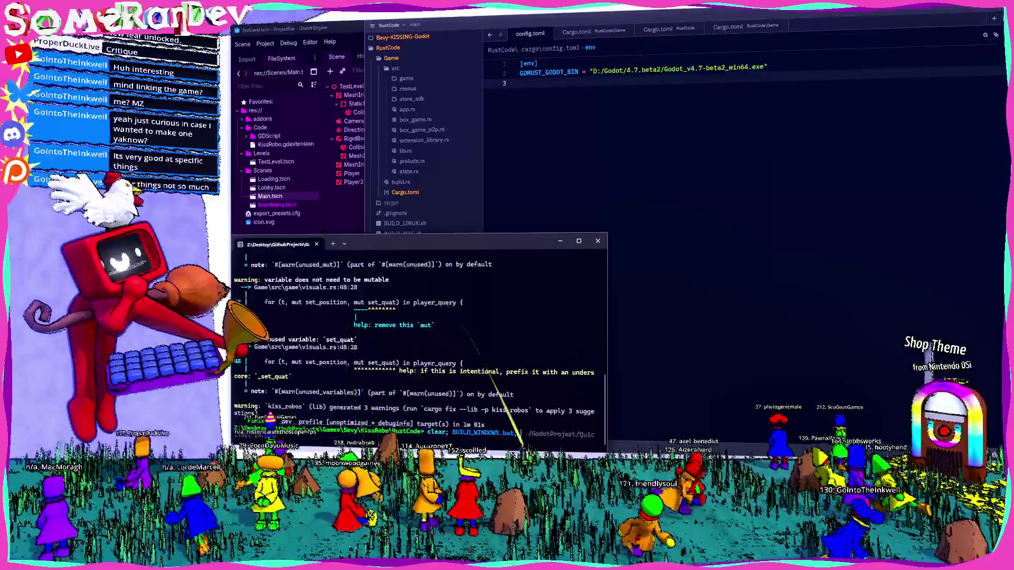
pyautogui.press('Return')
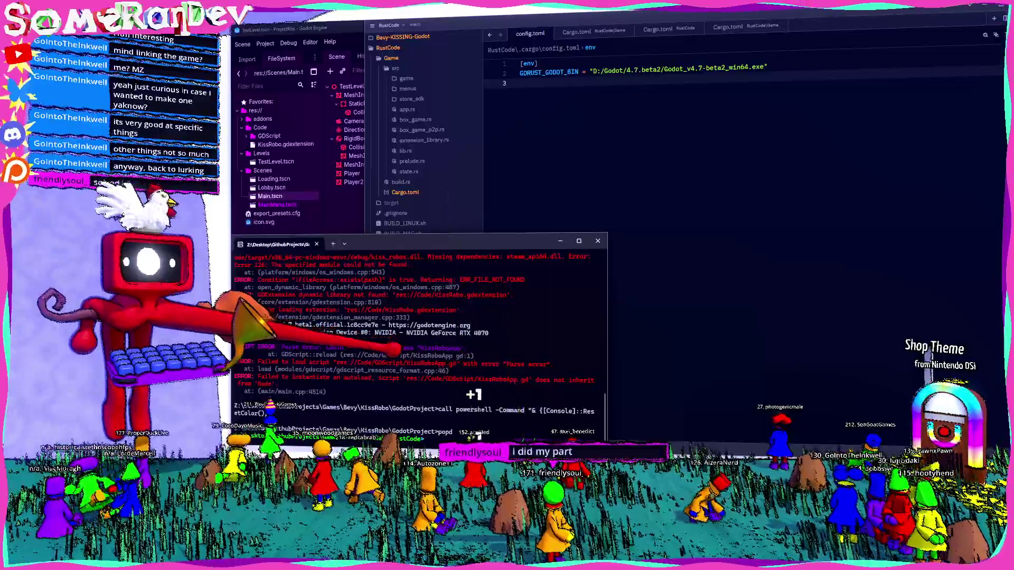
pyautogui.write('xplorer')
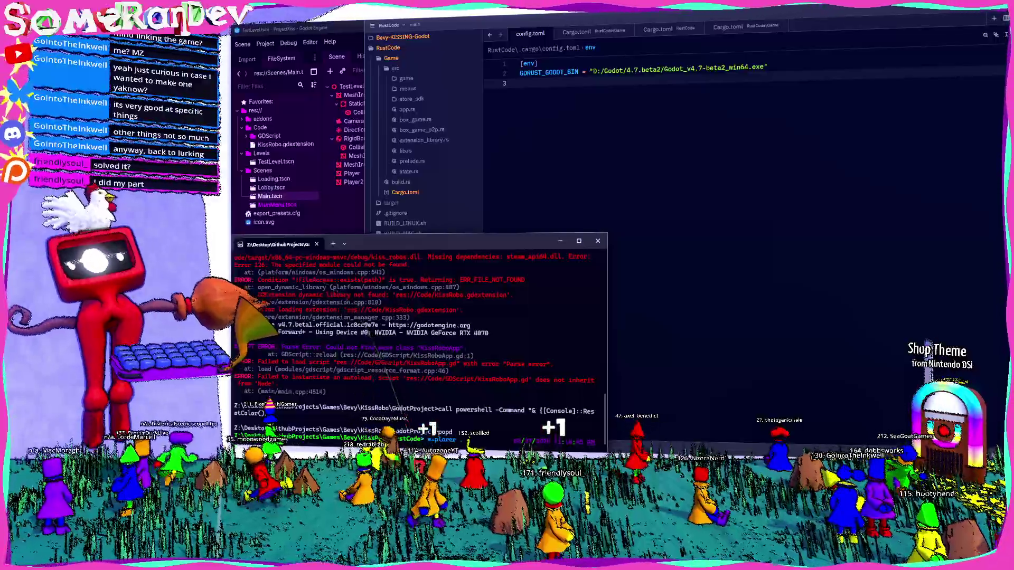
pyautogui.press('Return')
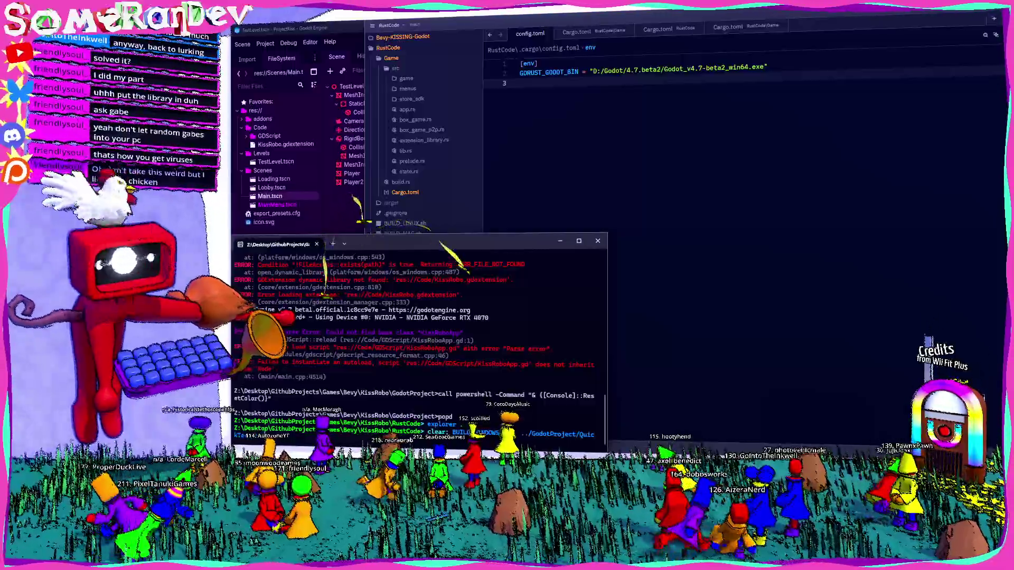
pyautogui.press('Return')
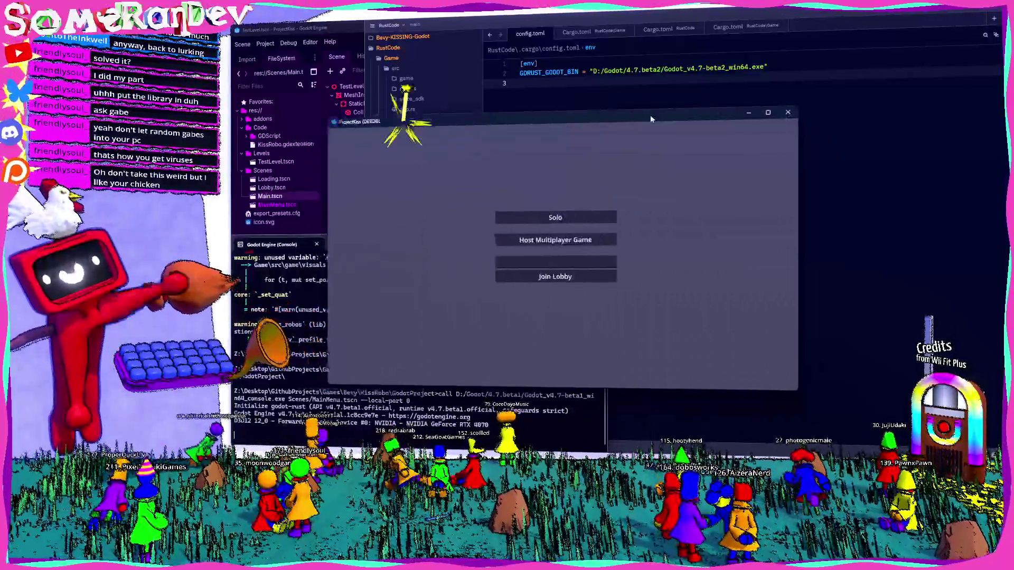
# - Move the ProjectKiss window up and start a Solo game to load the capsule test level
pyautogui.moveTo(651, 119); pyautogui.dragTo(642, 86)
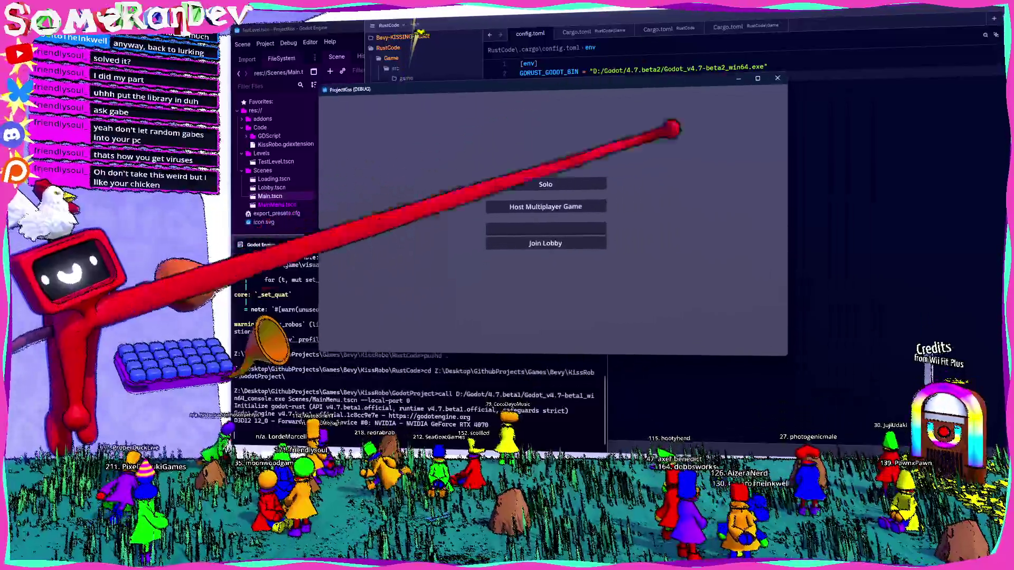
pyautogui.click(545, 185)
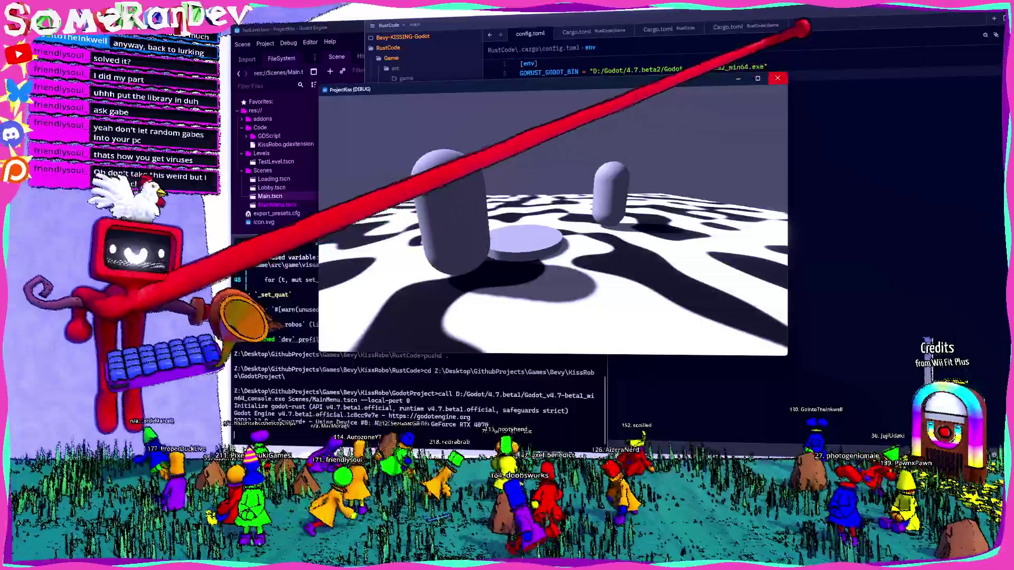
# - Close the ProjectKiss debug window and return to config.toml in Zed
pyautogui.click(778, 78)
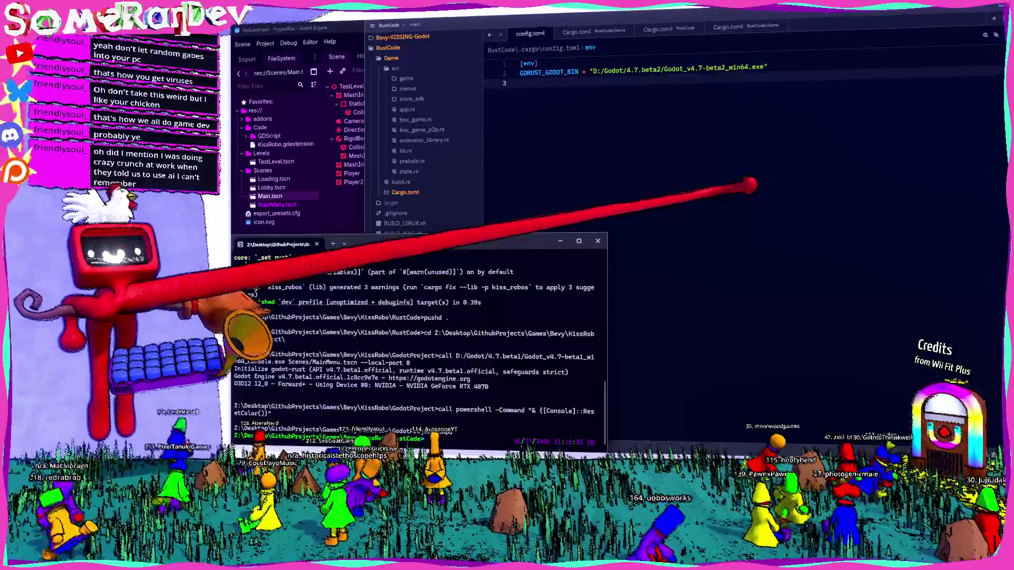
pyautogui.click(520, 83)
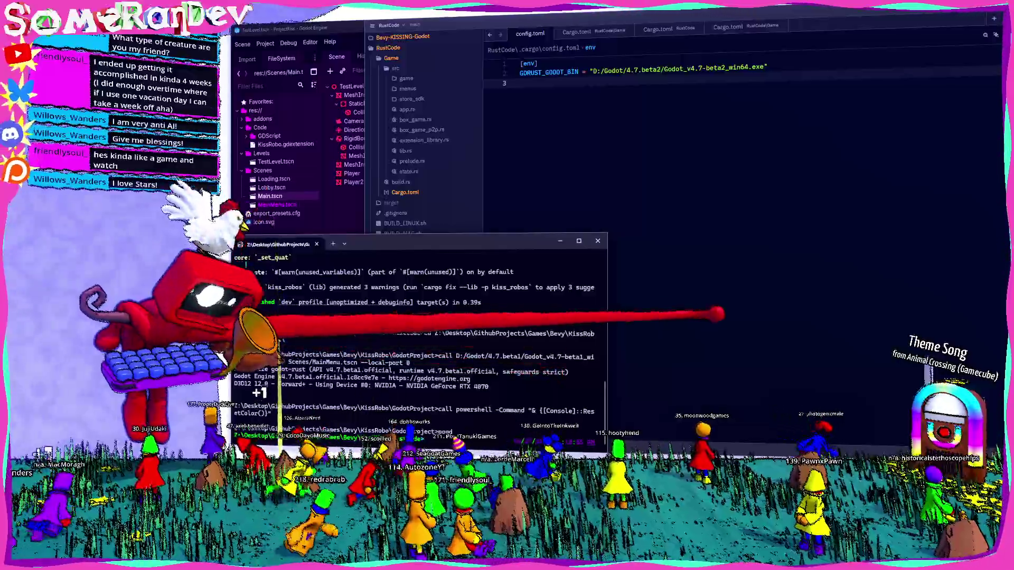
# - Bring the config.toml editor forward with GDRUST_GODOT_BIN on 4.7 beta2, then switch to Godot
pyautogui.click(520, 83)
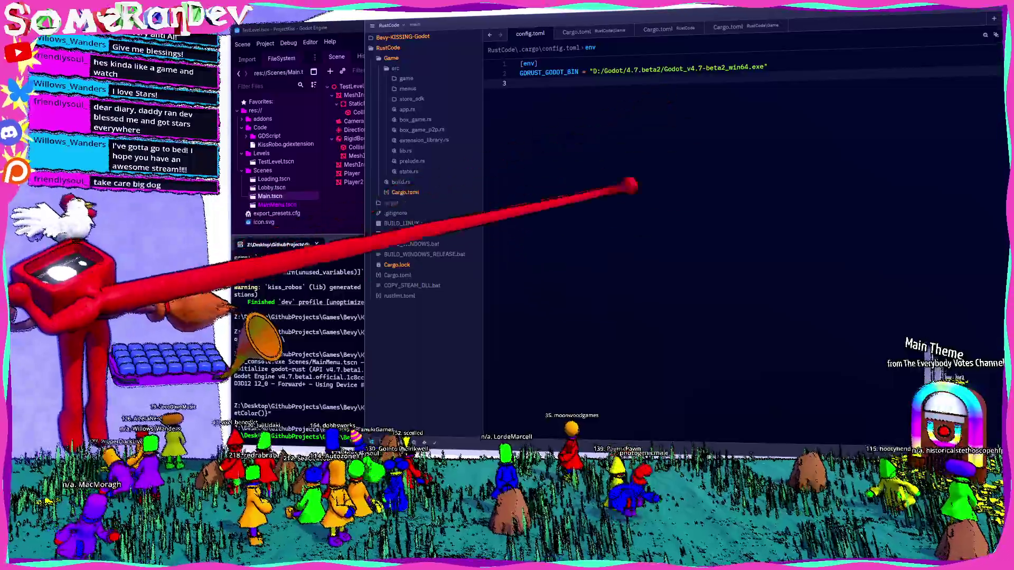
pyautogui.hotkey('alt', 'Tab')
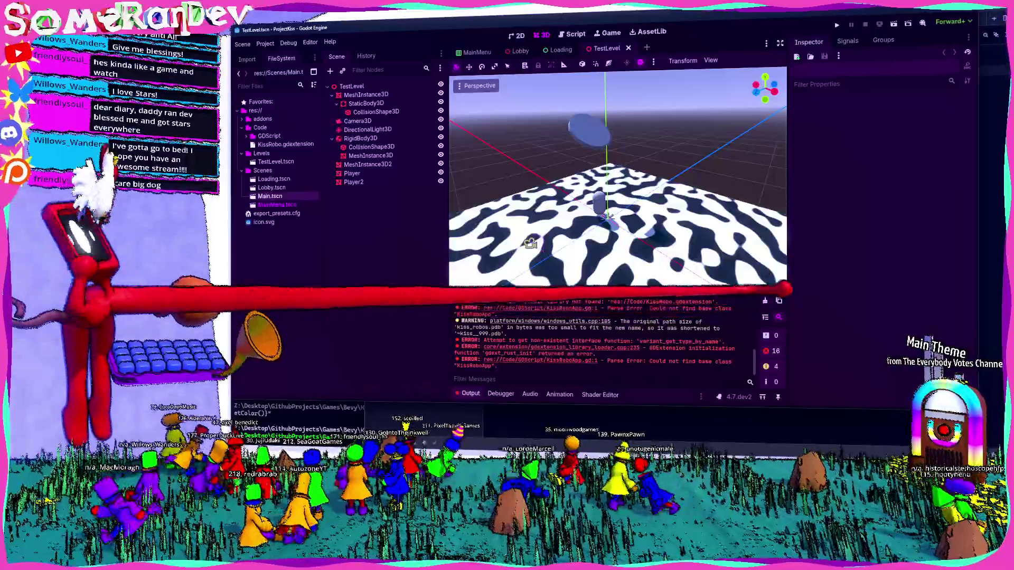
# - Collapse the Output panel, widen the FileSystem dock, and select then deselect Player2
pyautogui.click(468, 394)
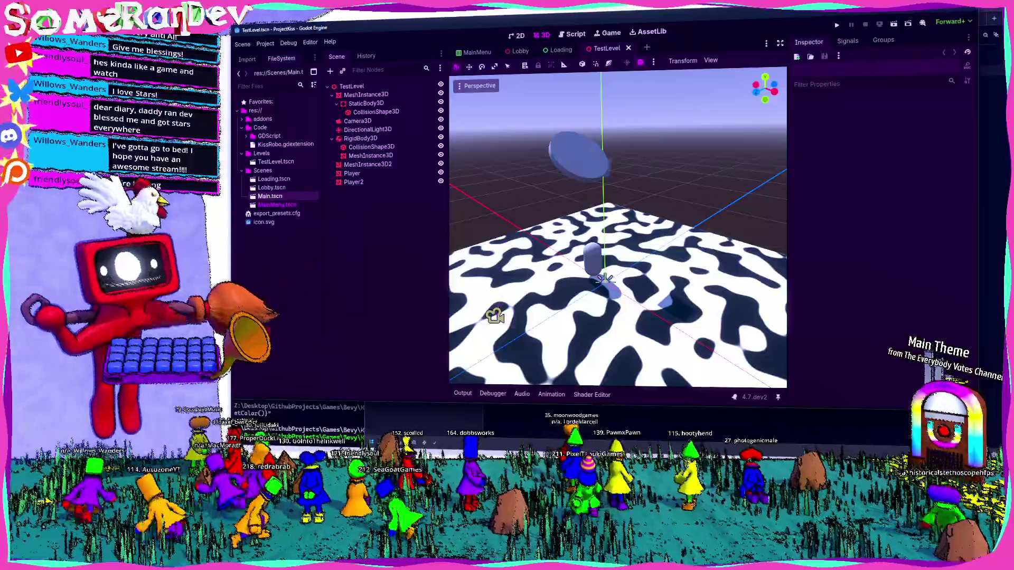
pyautogui.moveTo(321, 220); pyautogui.dragTo(332, 220)
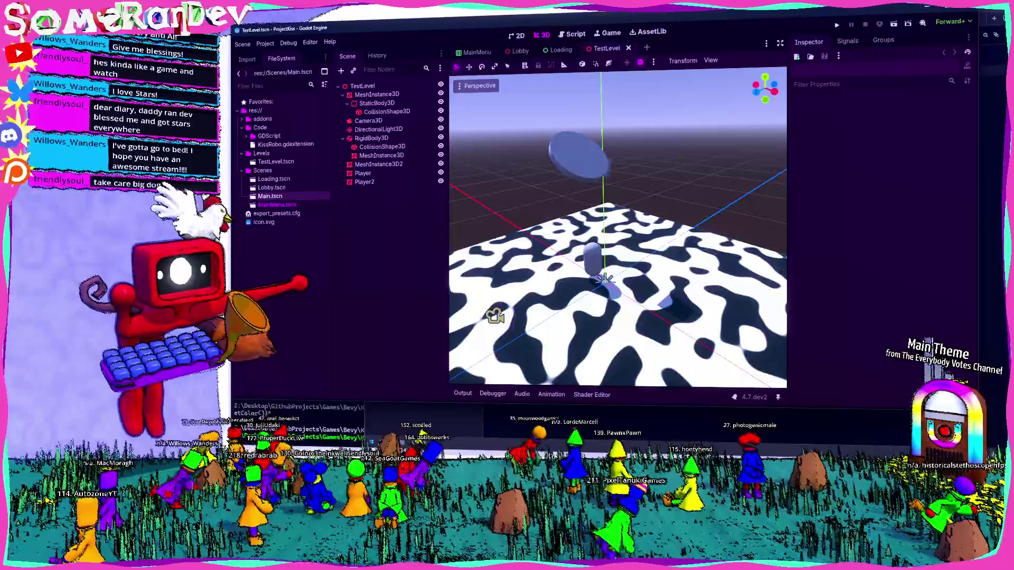
pyautogui.click(606, 278)
pyautogui.press('Escape')
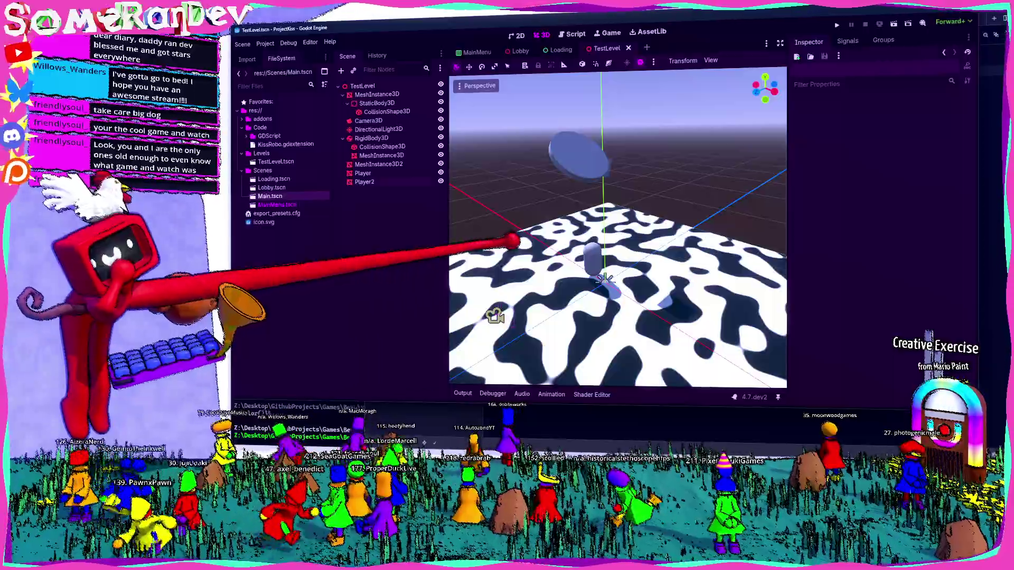
# - Run the project with F5, which halts on KissRoboApp.gd's missing base class 'KissRoboApp' error
pyautogui.press('F5')
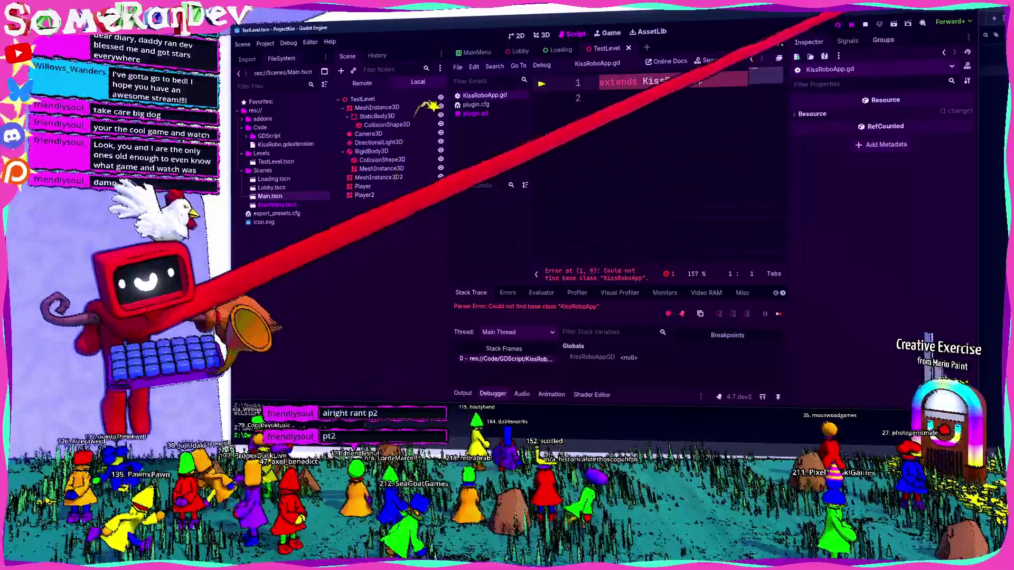
# - Stop the debug run, select KissRobo.gdextension, and reload the current project from the Project menu
pyautogui.press('F8')
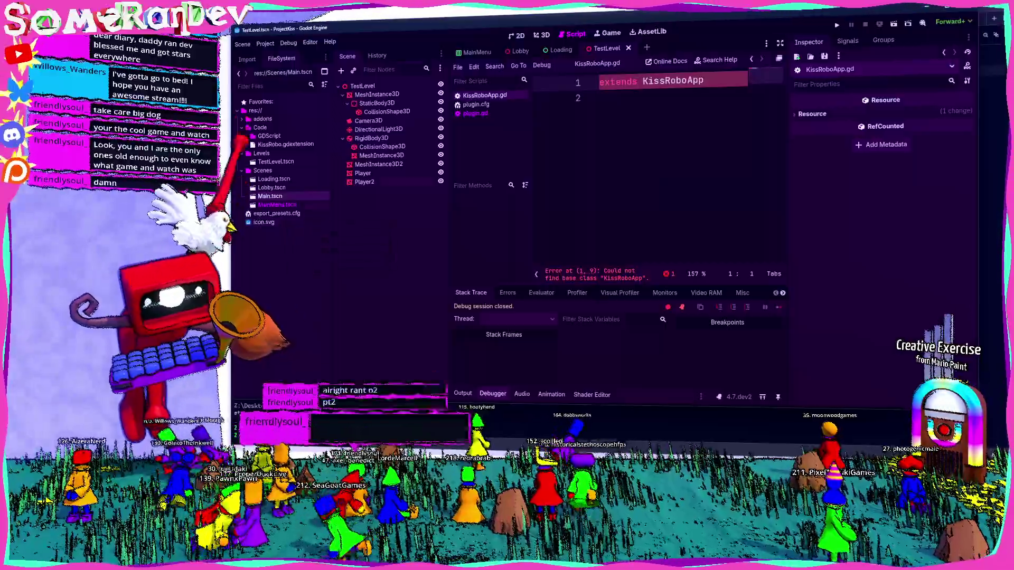
pyautogui.click(286, 143)
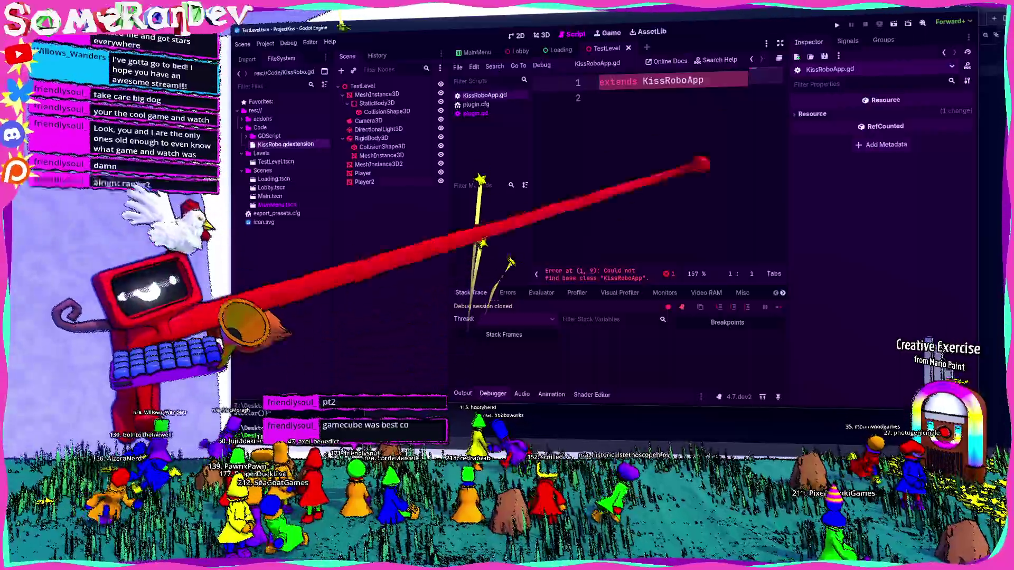
pyautogui.press('F5')
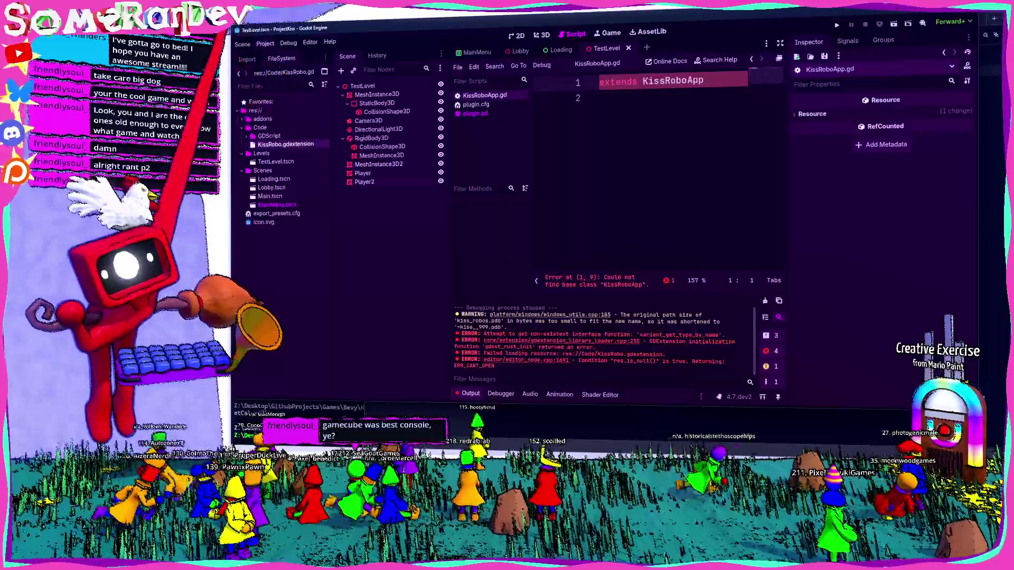
pyautogui.click(265, 43)
pyautogui.click(285, 132)
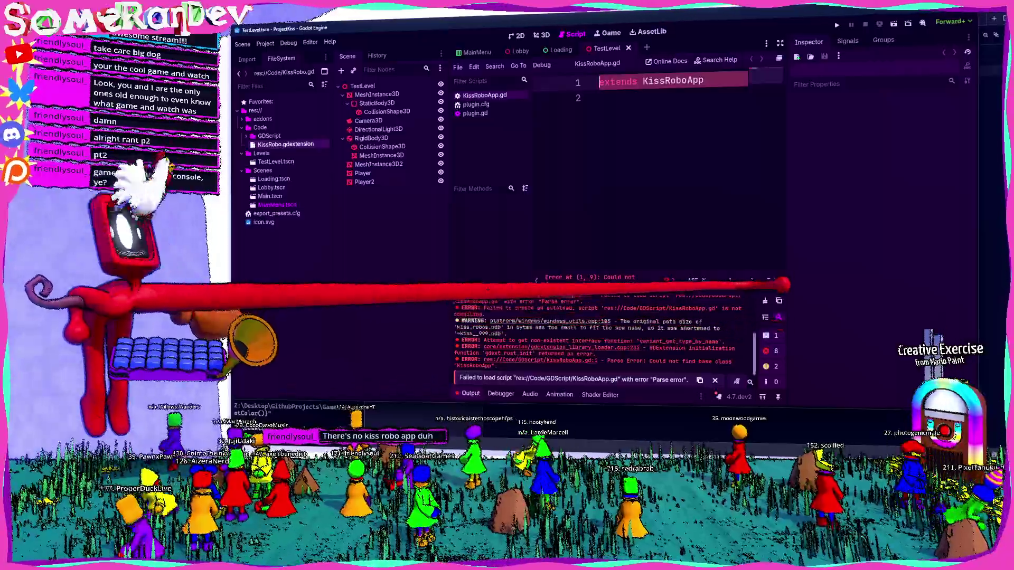
# - Clear Godot's Output panel of the old log messages so the KissRoboApp base-class error can be rechecked
pyautogui.click(765, 301)
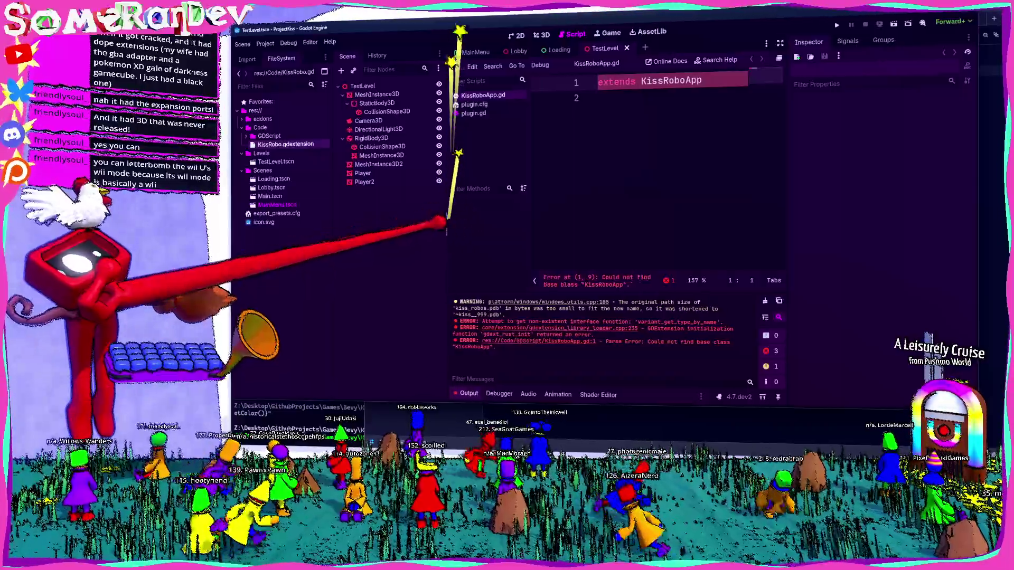
# - Shift the Scene dock splitter slightly left to widen the KissRoboApp.gd script editor
pyautogui.moveTo(448, 222); pyautogui.dragTo(431, 222)
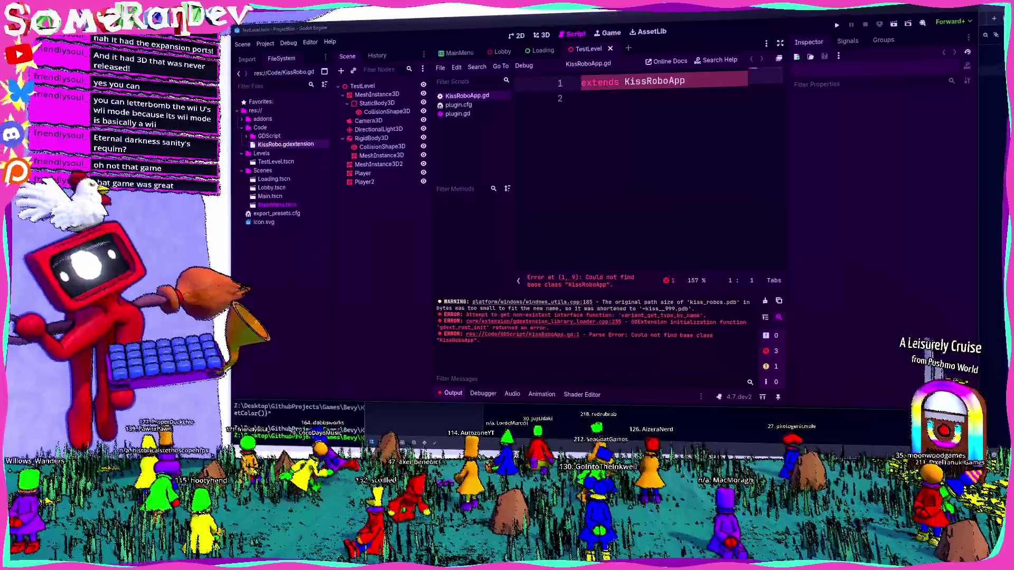
# - Scroll through the GameCube shooters article in Opera, then return to the search results
pyautogui.hotkey('alt', 'Tab')
pyautogui.scroll(-10, 494, 227)
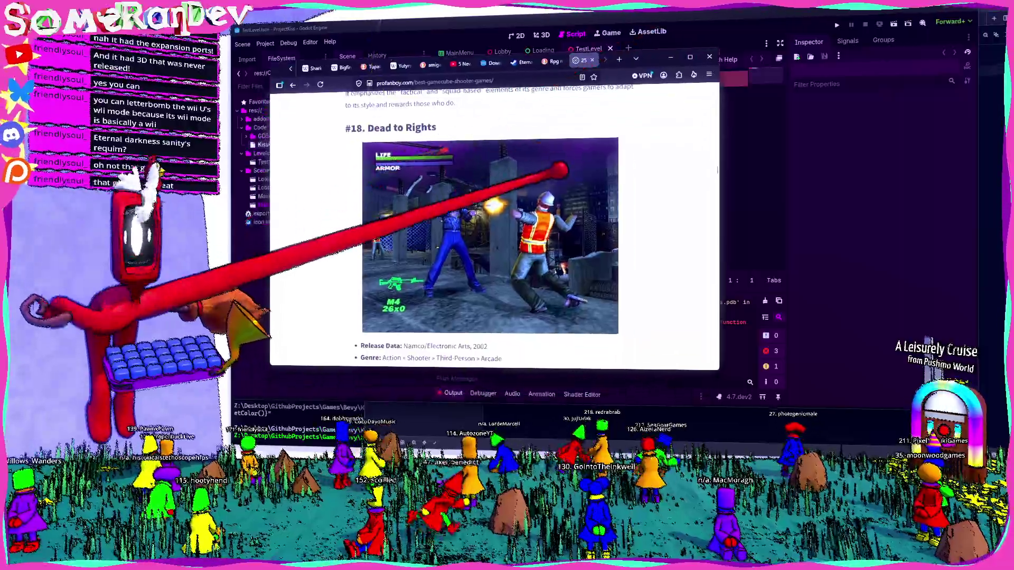
pyautogui.scroll(-10, 553, 218)
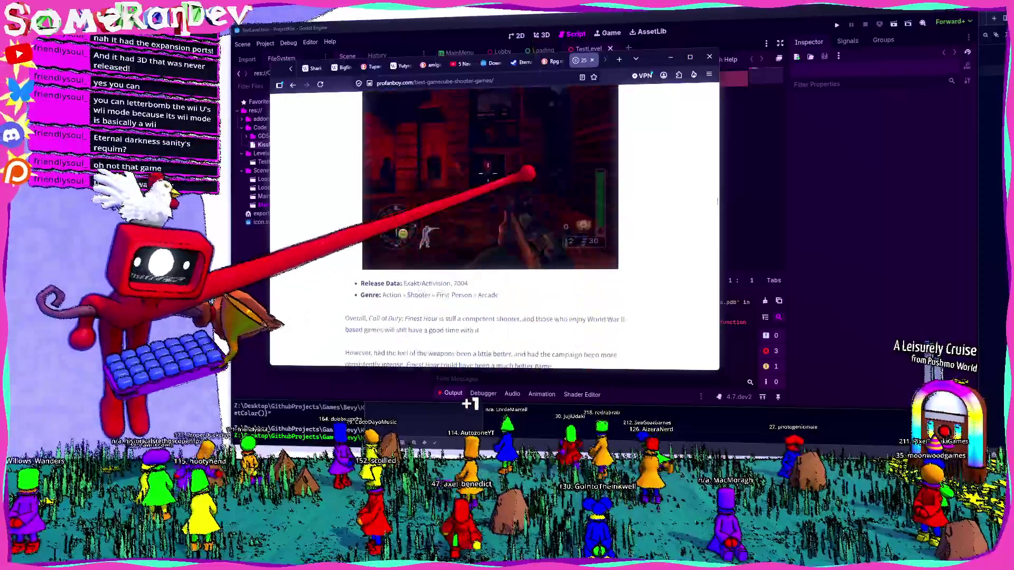
pyautogui.scroll(-10, 553, 218)
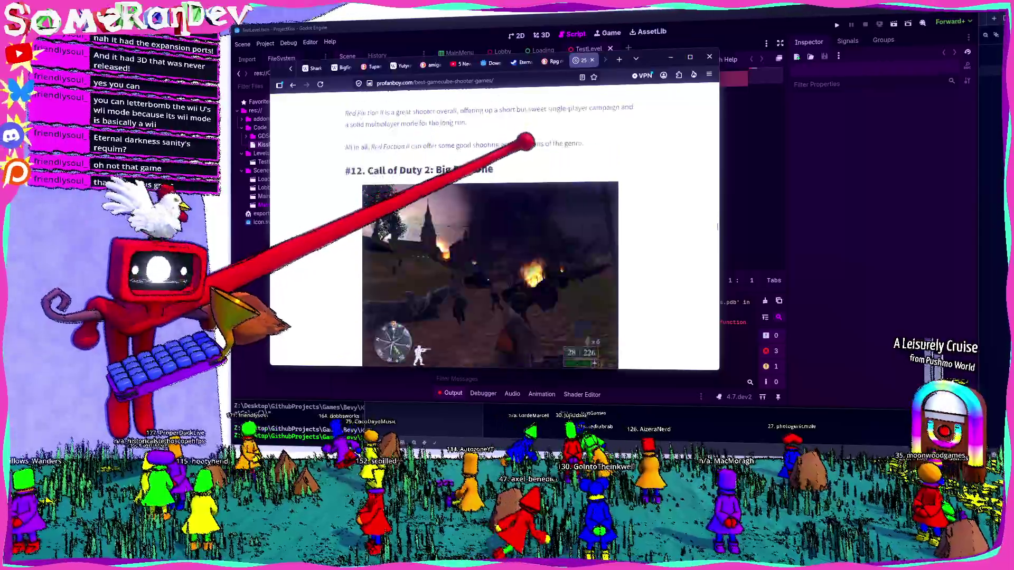
pyautogui.scroll(-20, 529, 155)
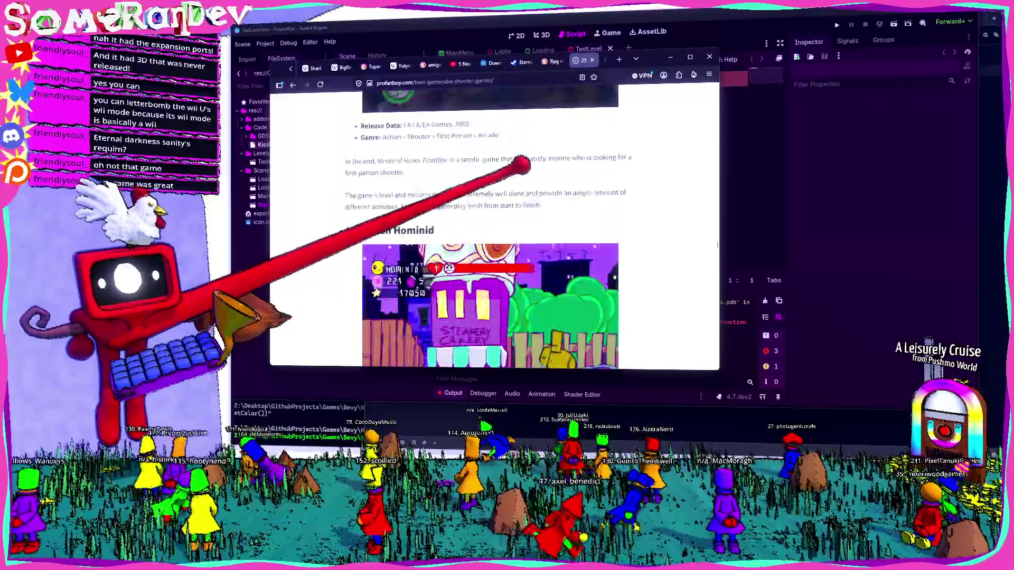
pyautogui.scroll(-20, 519, 168)
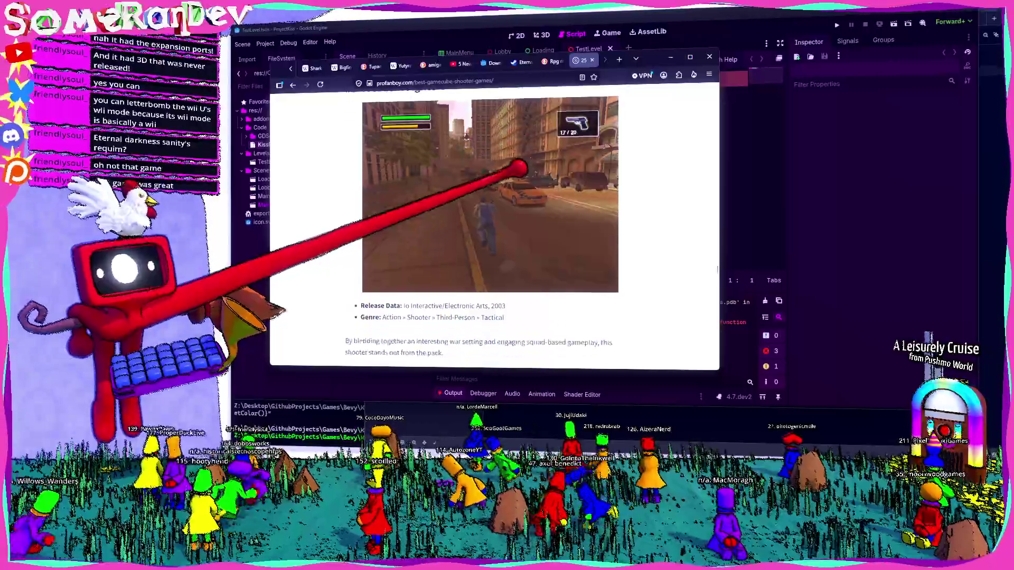
pyautogui.scroll(-15, 519, 168)
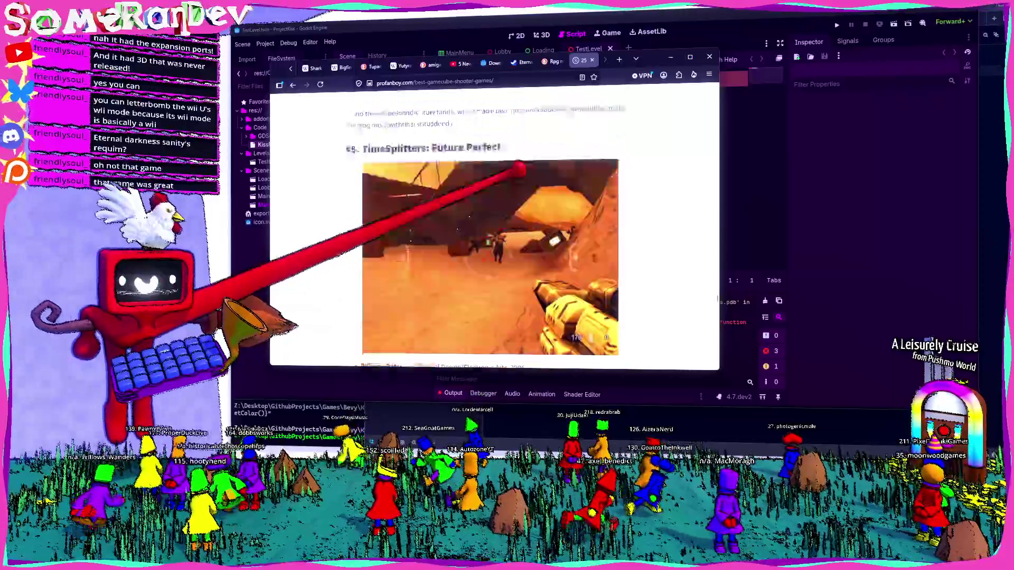
pyautogui.scroll(-5, 521, 169)
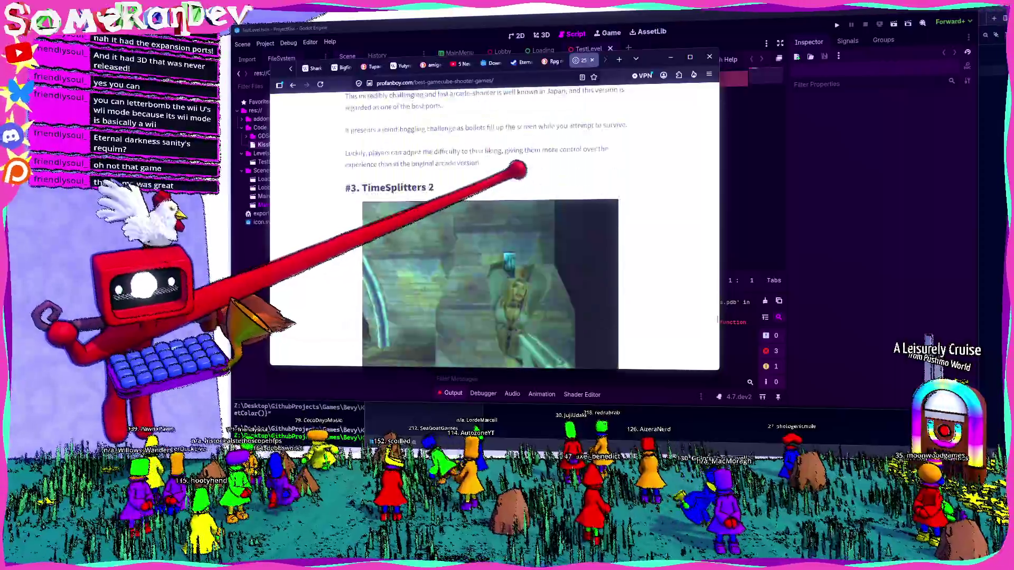
pyautogui.scroll(-4, 519, 169)
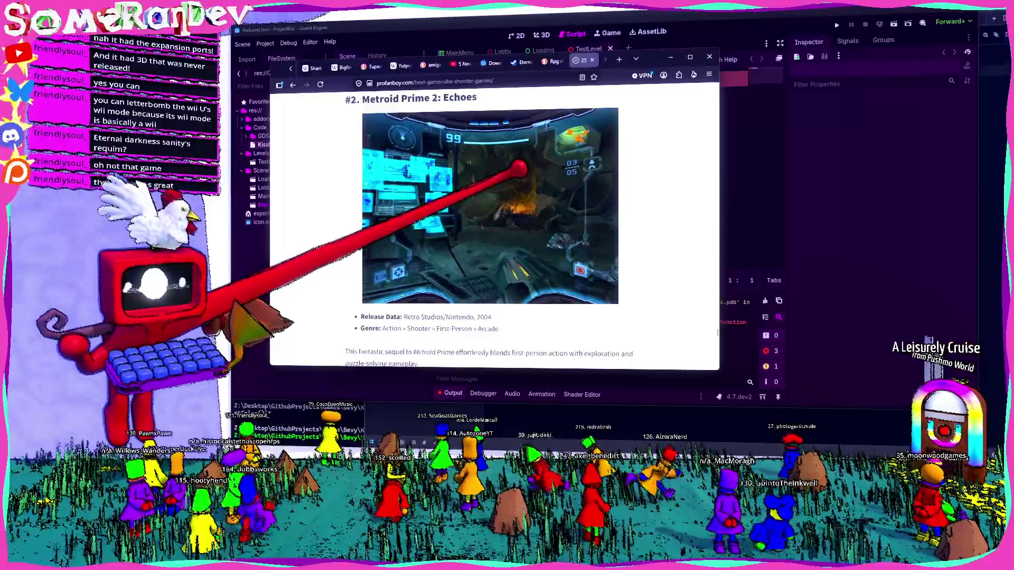
pyautogui.scroll(-5, 521, 168)
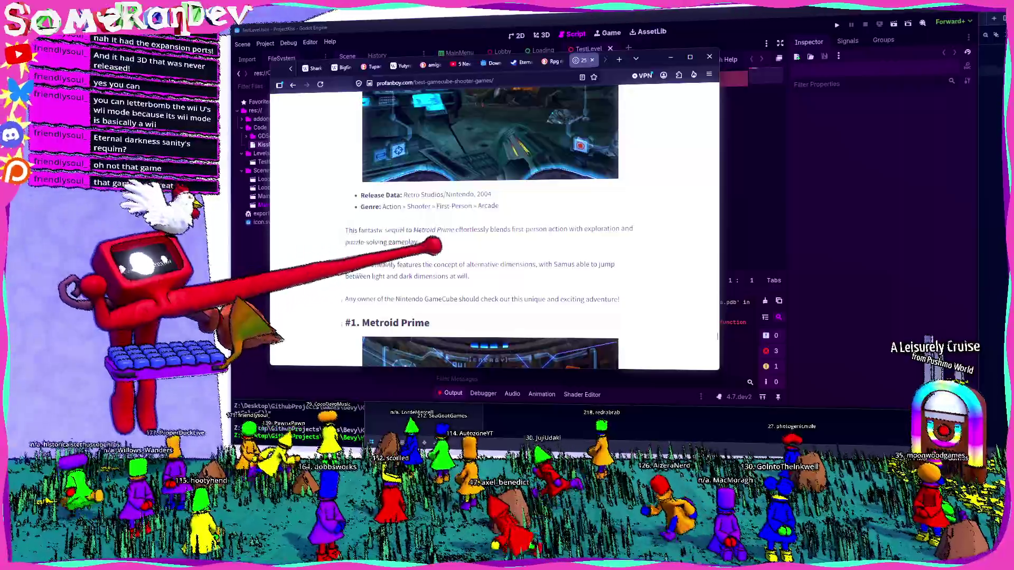
pyautogui.scroll(4, 494, 227)
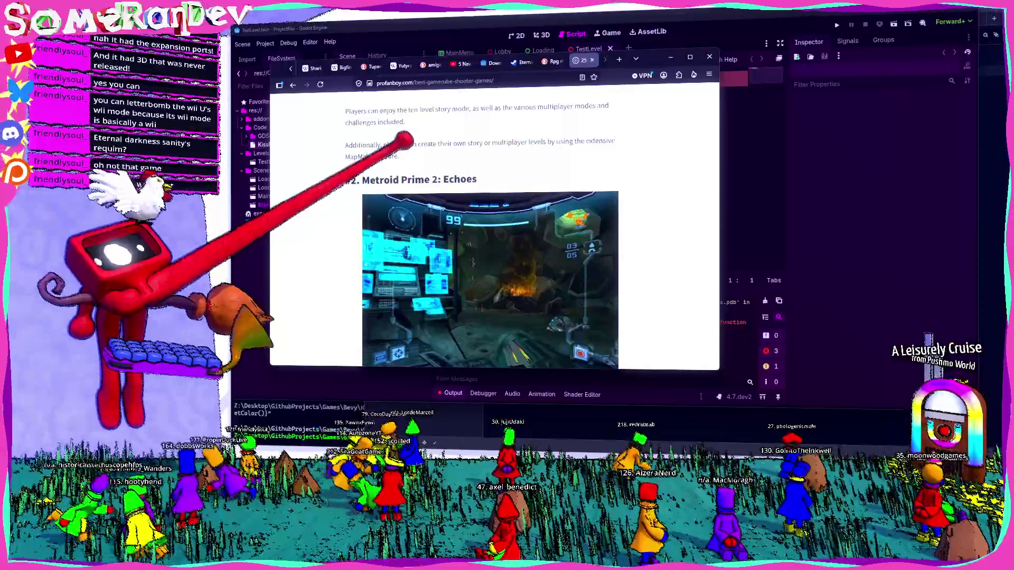
pyautogui.scroll(-5, 494, 228)
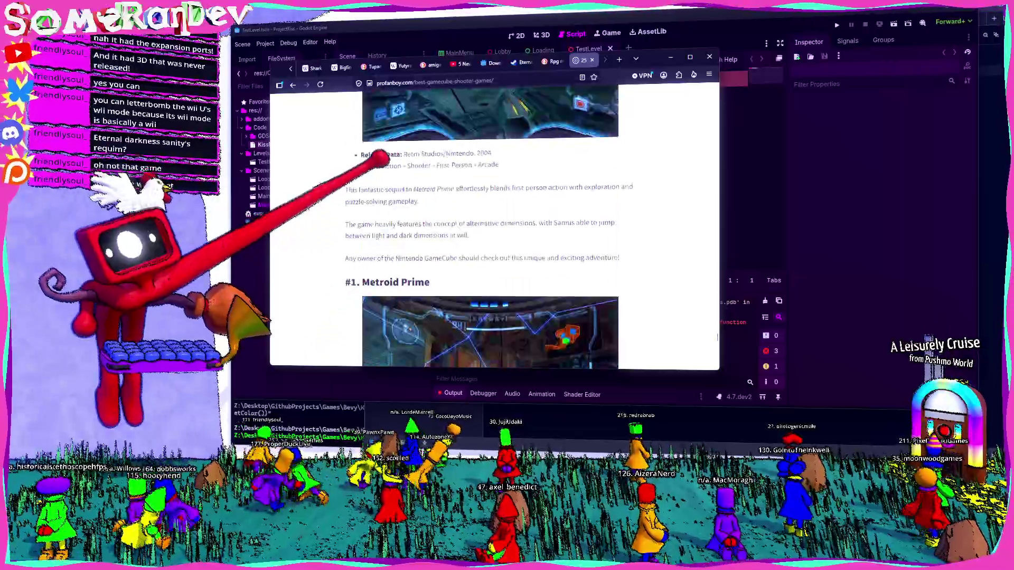
pyautogui.scroll(-3, 494, 228)
pyautogui.scroll(5, 495, 227)
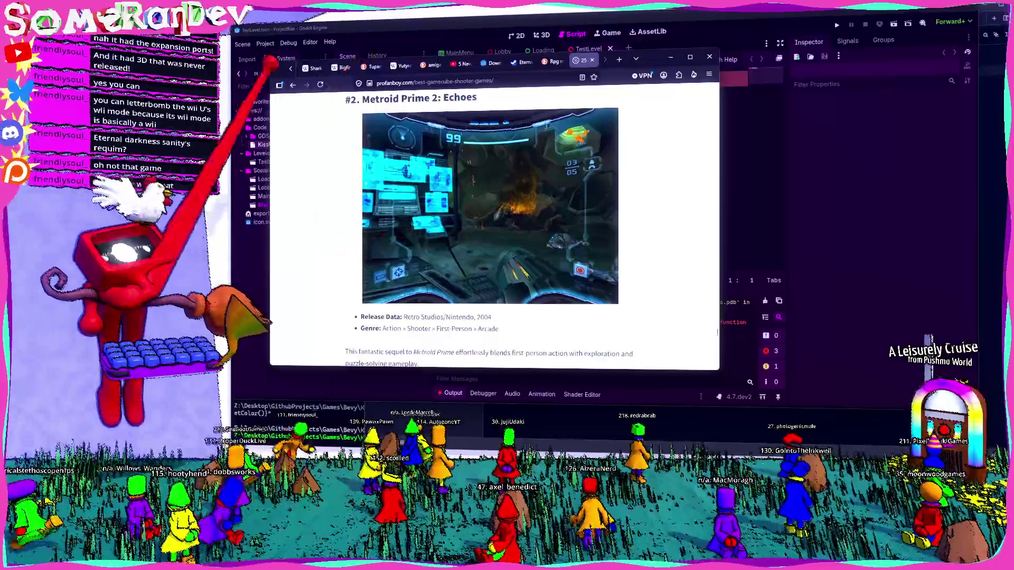
pyautogui.click(293, 85)
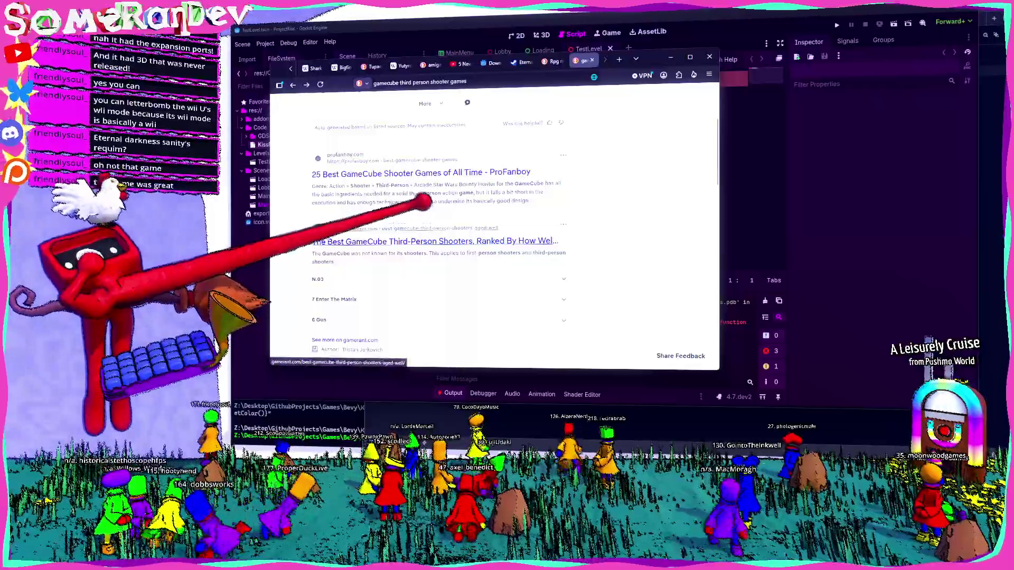
# - Toggle between Opera and the Godot editor, going back from the wiki page with Alt+Left
pyautogui.click(670, 57)
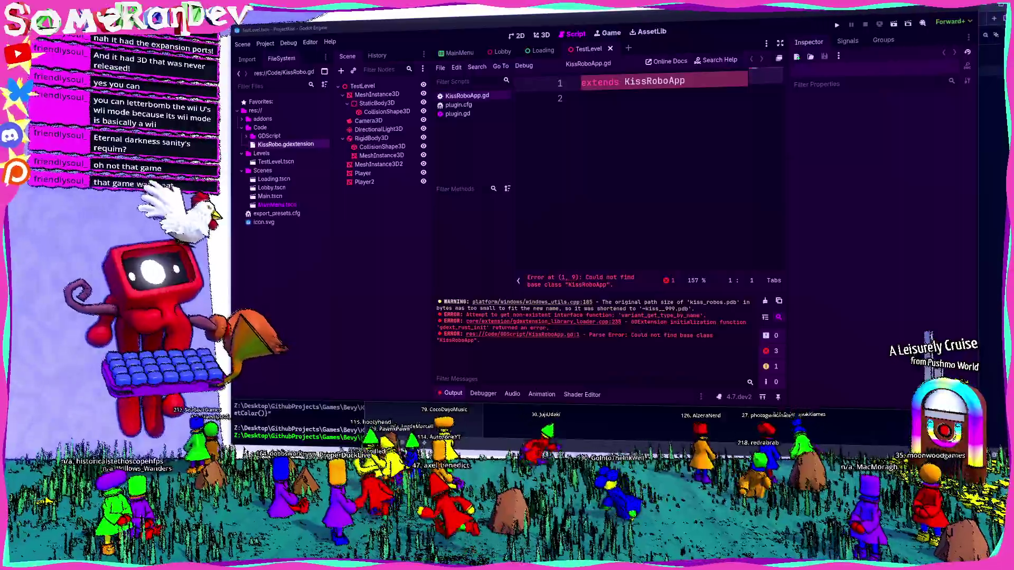
pyautogui.hotkey('alt', 'Tab')
pyautogui.scroll(-10, 672, 199)
pyautogui.scroll(10, 581, 158)
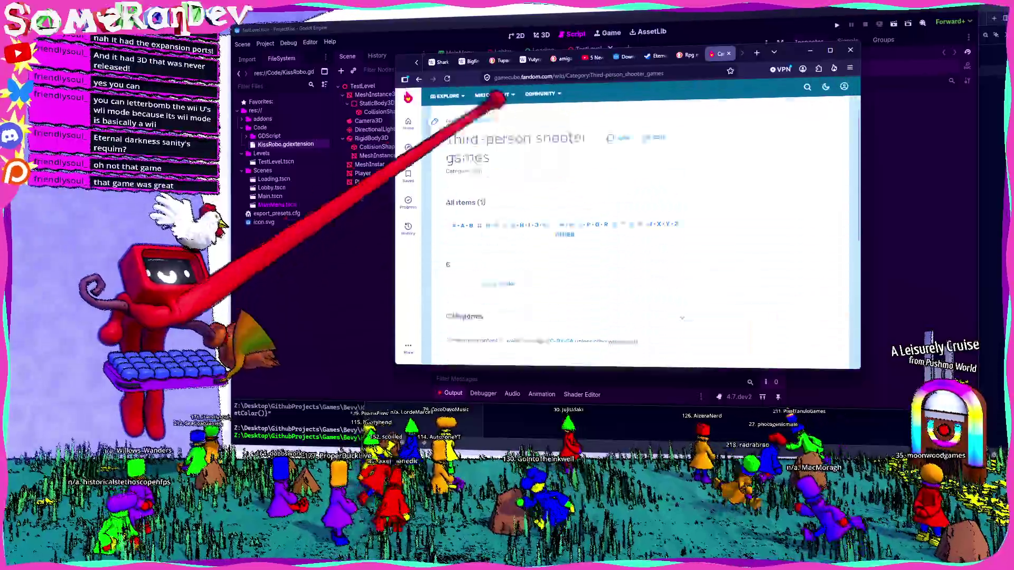
pyautogui.hotkey('alt', 'Left')
pyautogui.hotkey('alt', 'Tab')
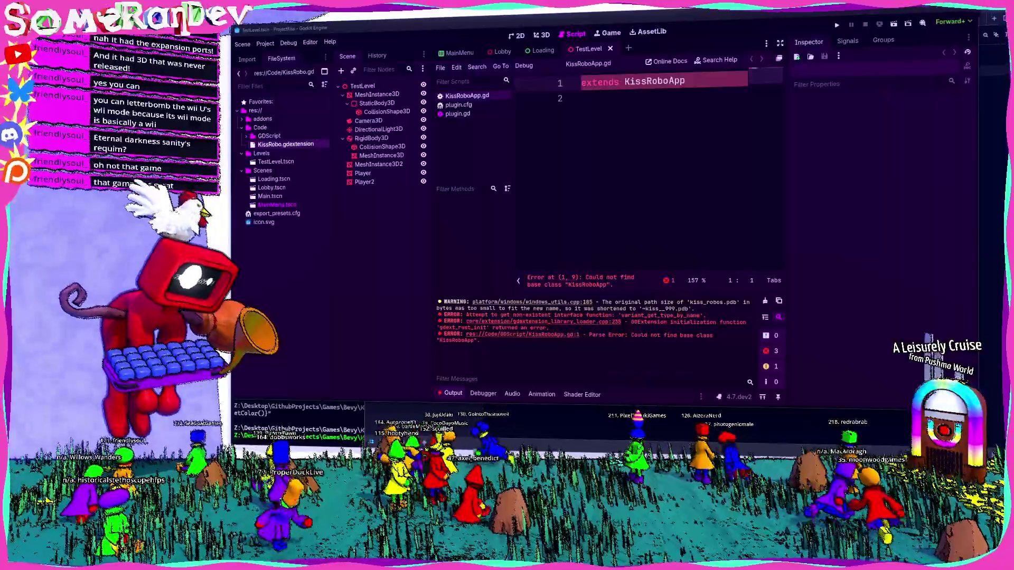
pyautogui.hotkey('alt', 'Tab')
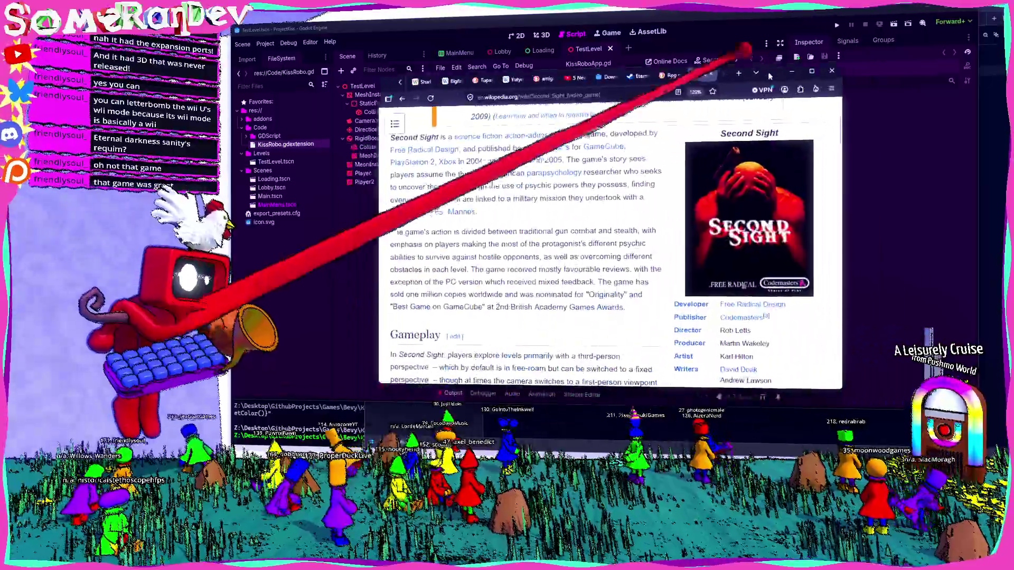
# - Skim the Second Sight Wikipedia article, then minimize Opera to reveal the Godot editor
pyautogui.scroll(-5, 547, 237)
pyautogui.scroll(-3, 547, 238)
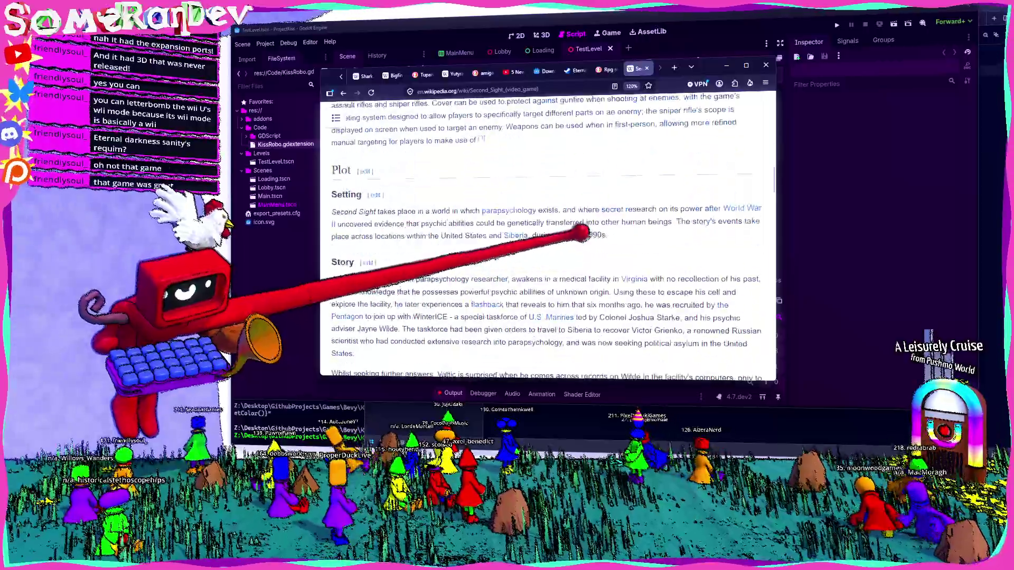
pyautogui.scroll(10, 547, 237)
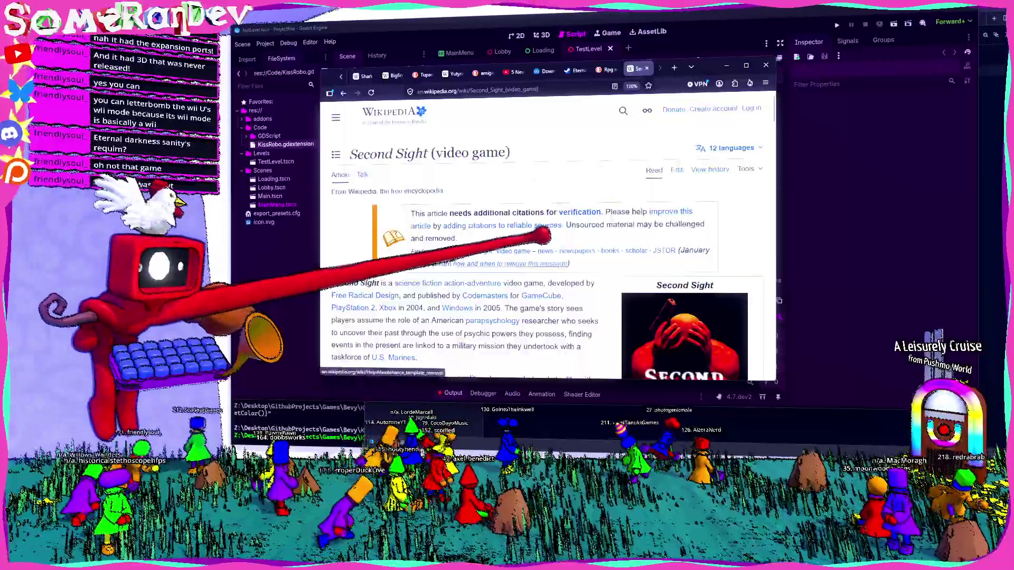
pyautogui.scroll(-5, 529, 240)
pyautogui.scroll(2, 510, 249)
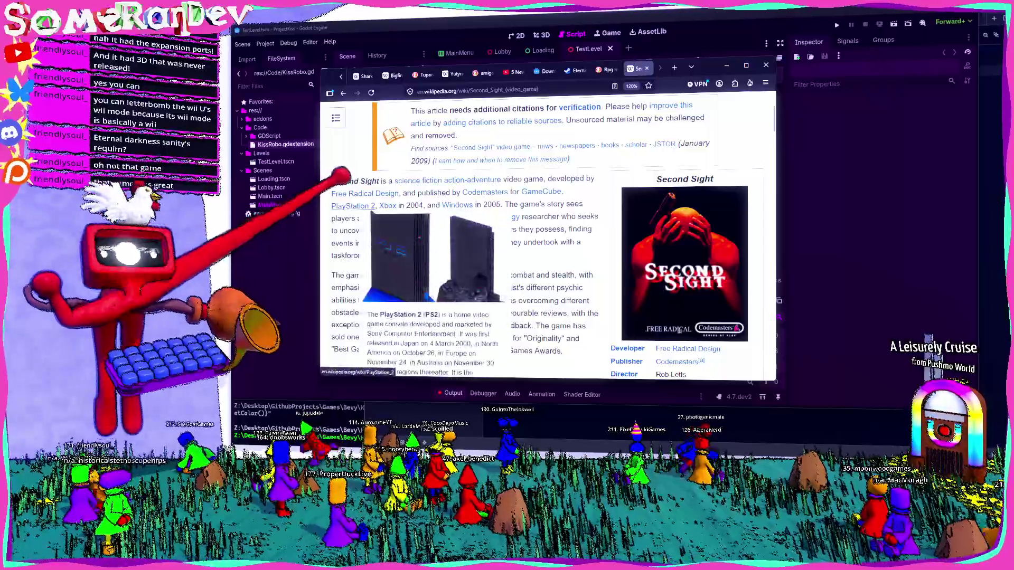
pyautogui.moveTo(457, 205)
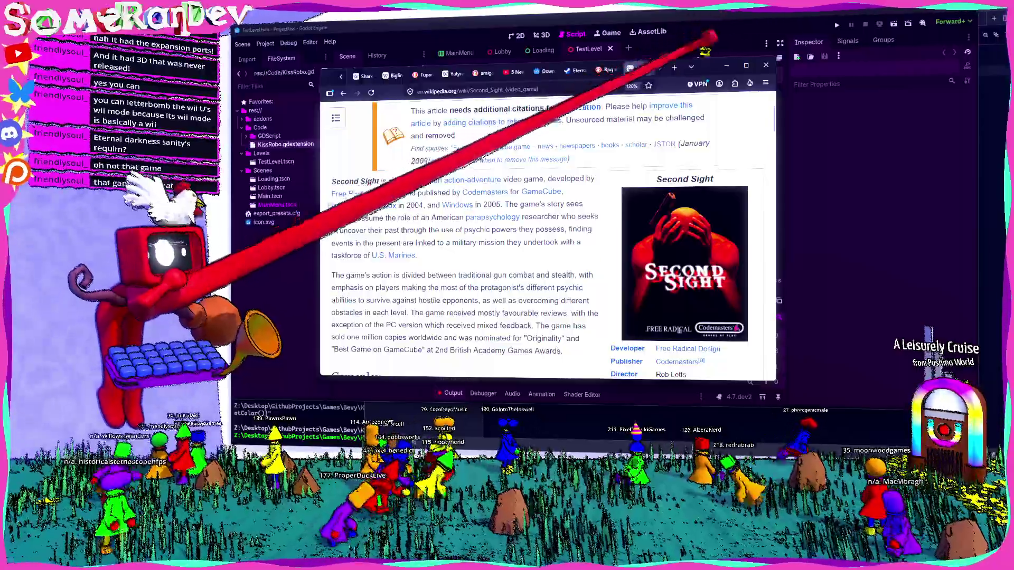
pyautogui.click(726, 65)
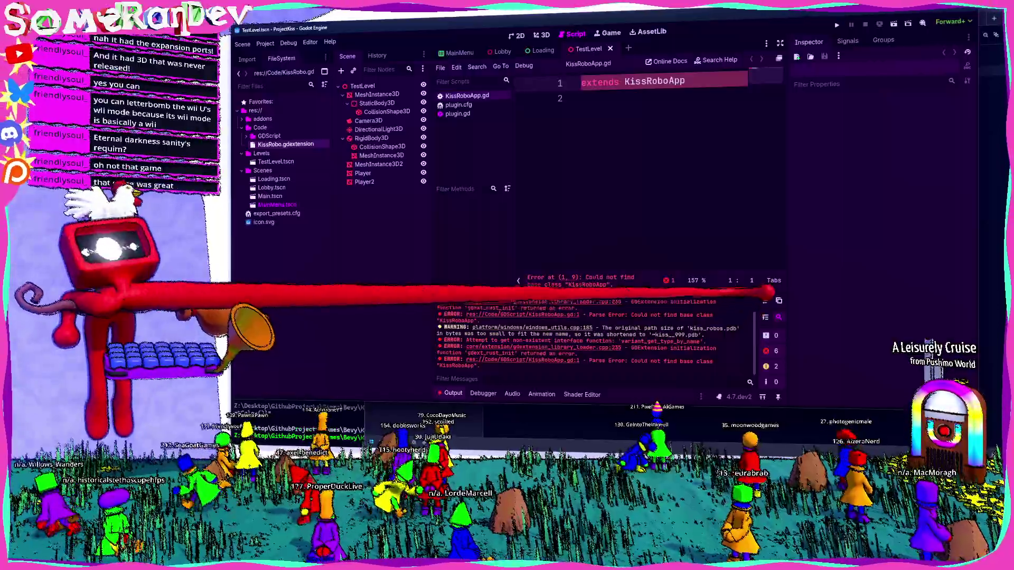
# - Hide and restore Godot's bottom Output panel with Ctrl+J, then bring up the Help menu
pyautogui.hotkey('ctrl', 'j')
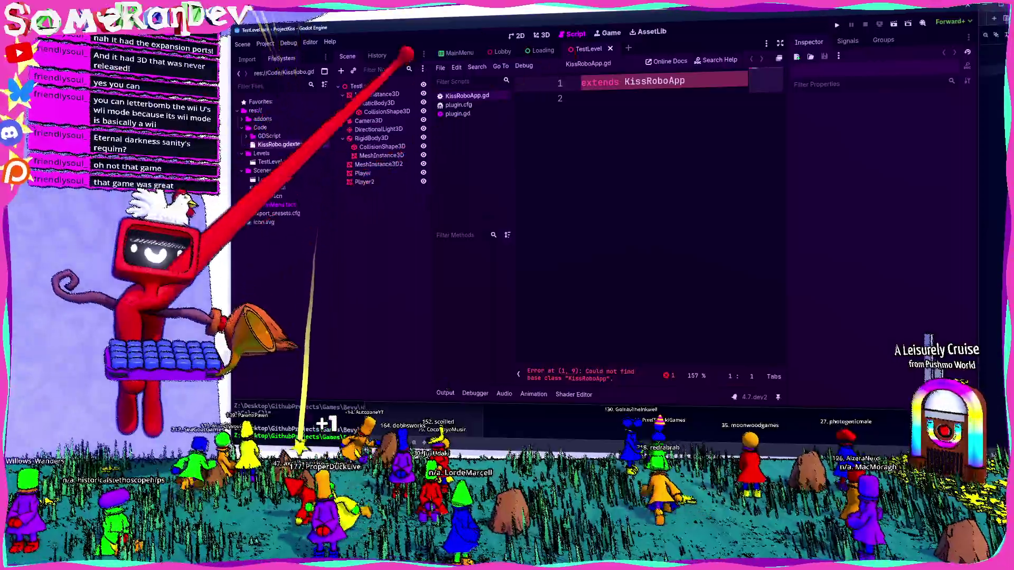
pyautogui.hotkey('ctrl', 'j')
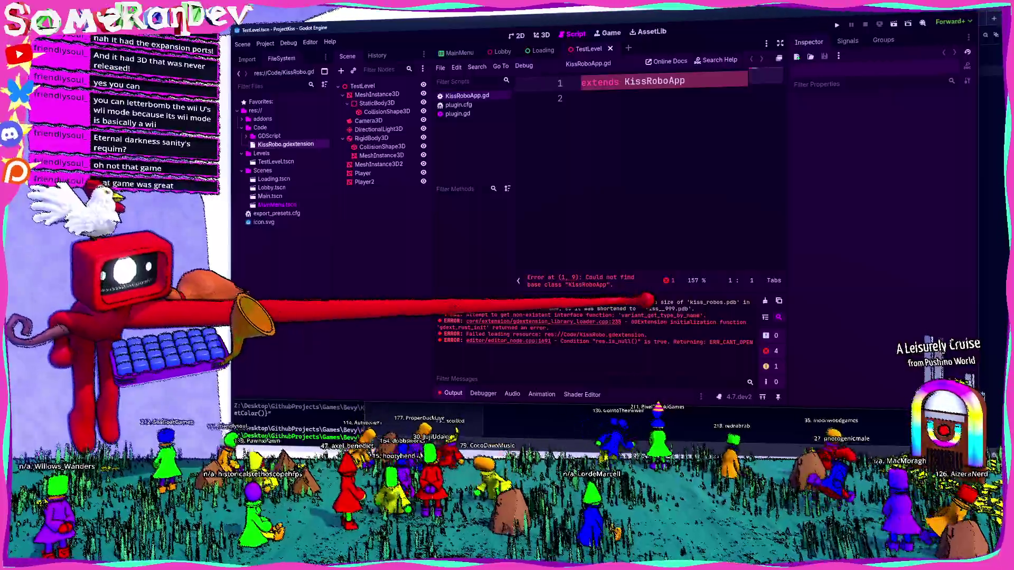
pyautogui.click(312, 41)
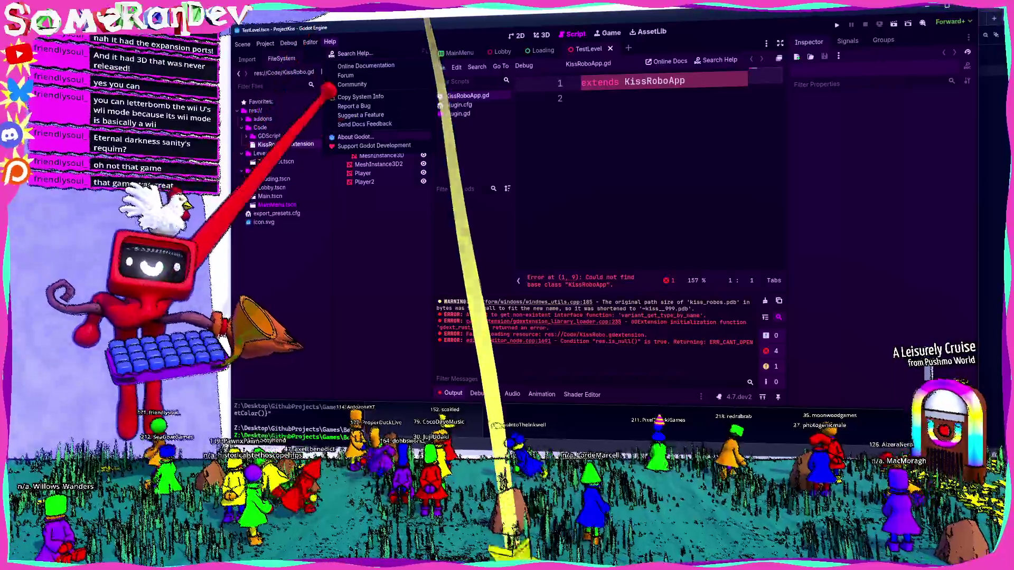
# - Check the editor version under Help > About Godot, then close the About dialog
pyautogui.click(355, 136)
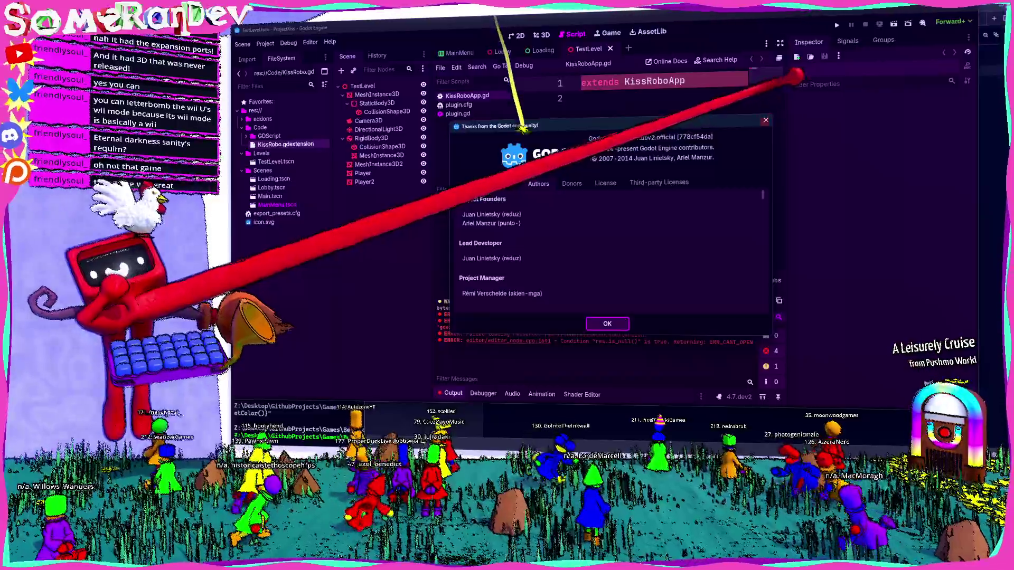
pyautogui.click(765, 121)
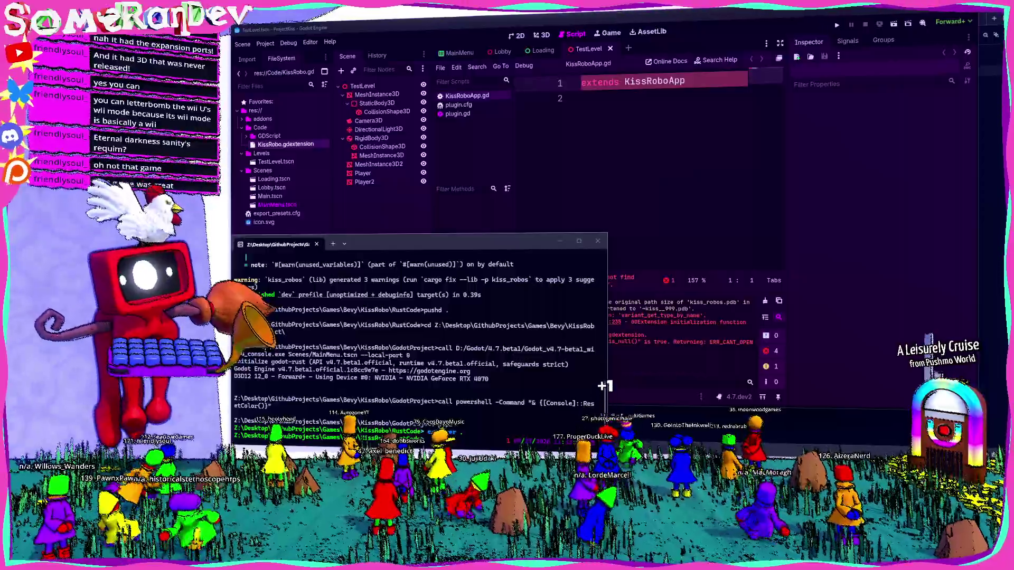
# - Change QuickTest.bat's Godot path from beta1 to beta2 on line 3 and save
pyautogui.hotkey('alt', 'Tab')
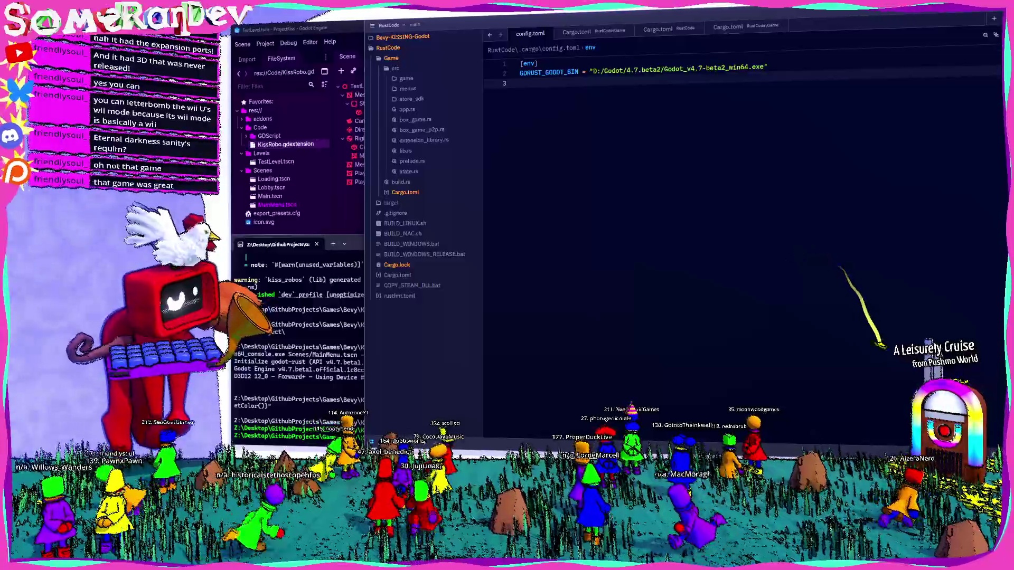
pyautogui.hotkey('ctrl', 'shift', 't')
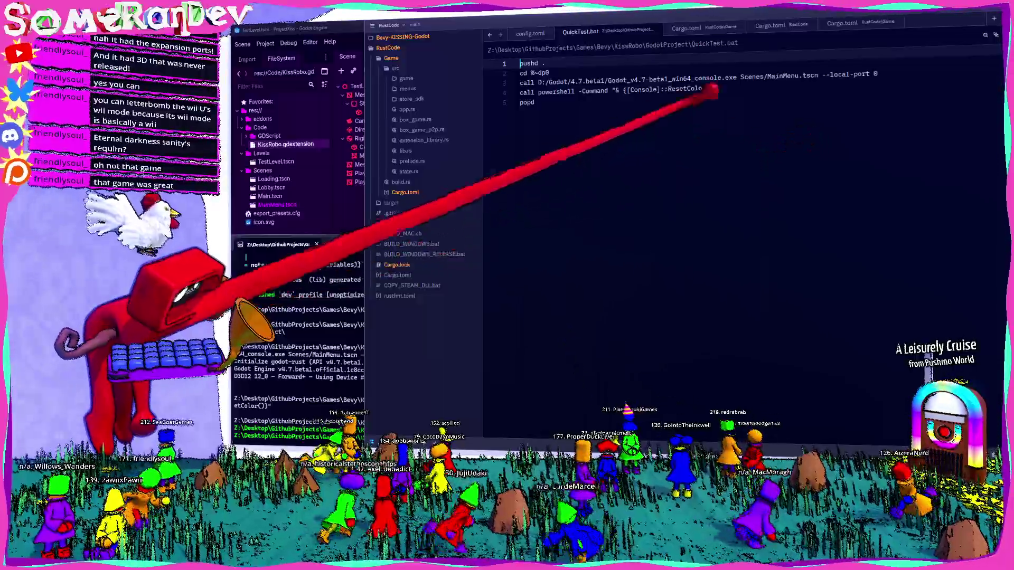
pyautogui.click(605, 81)
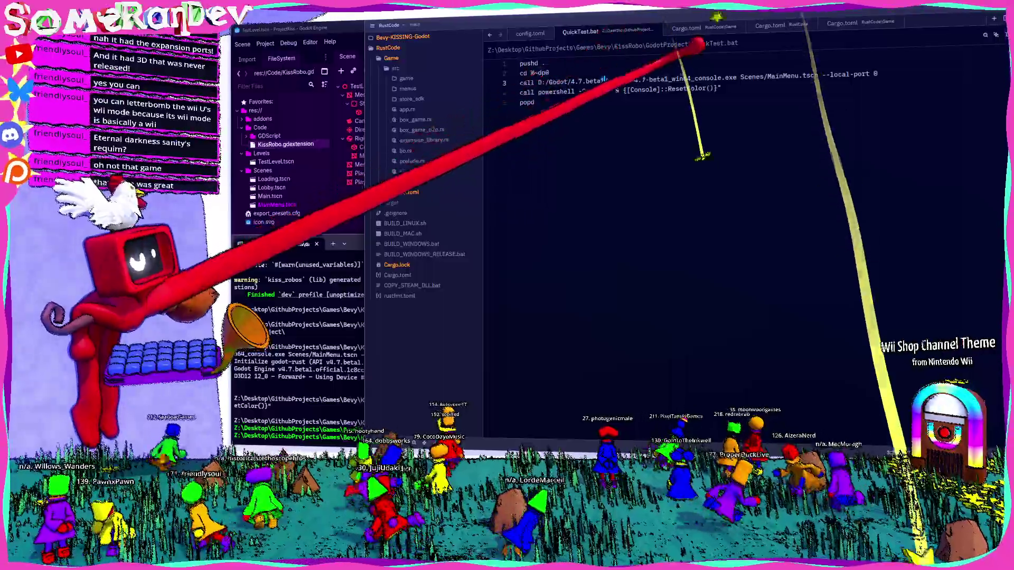
pyautogui.press('BackSpace')
pyautogui.write('2')
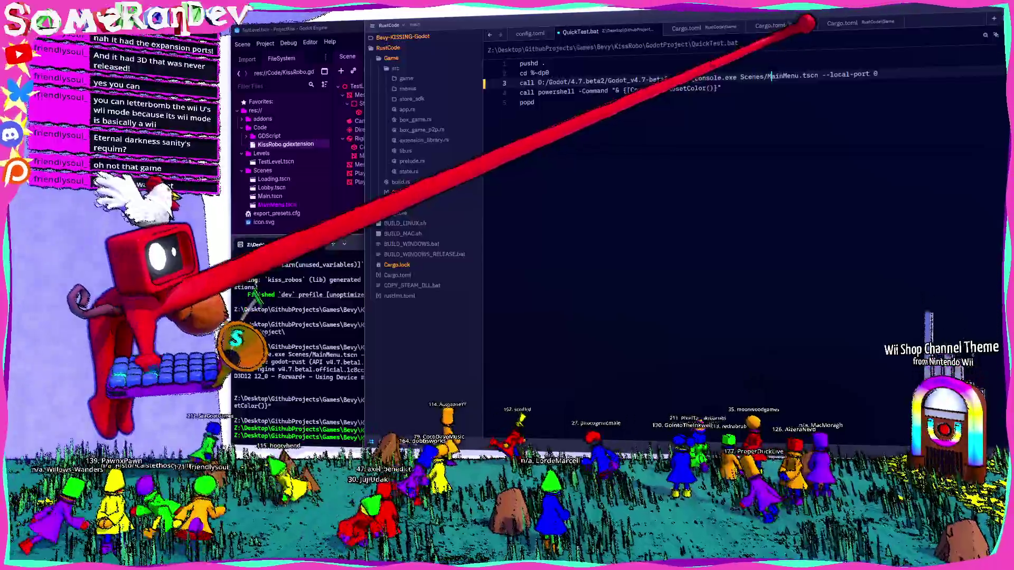
pyautogui.hotkey('ctrl', 's')
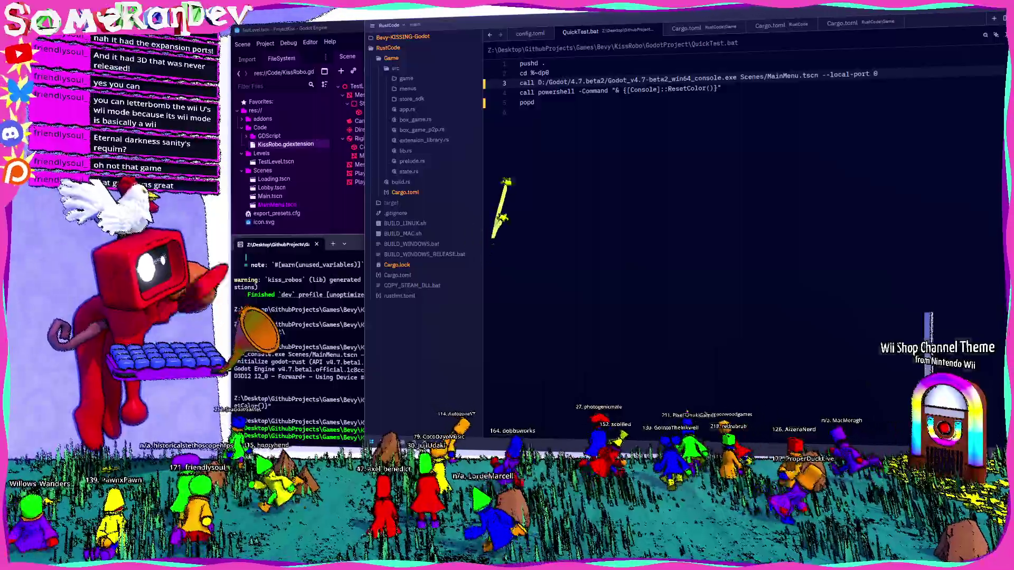
# - Update both beta1 references in BUILD_WINDOWS.bat line 1 to beta2 and save
pyautogui.click(411, 244)
pyautogui.click(667, 60)
pyautogui.press('BackSpace')
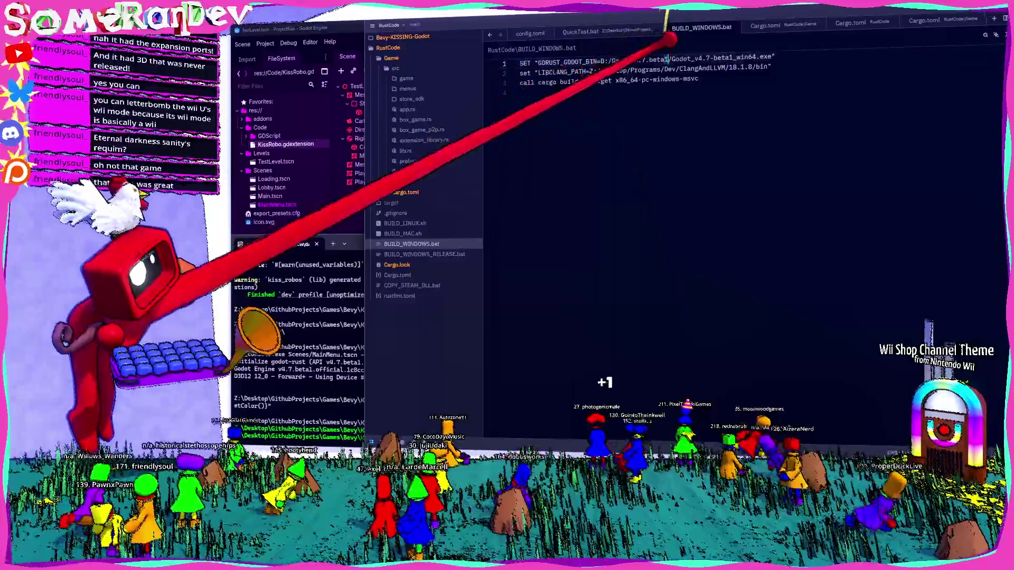
pyautogui.write('2')
pyautogui.click(733, 57)
pyautogui.click(775, 56)
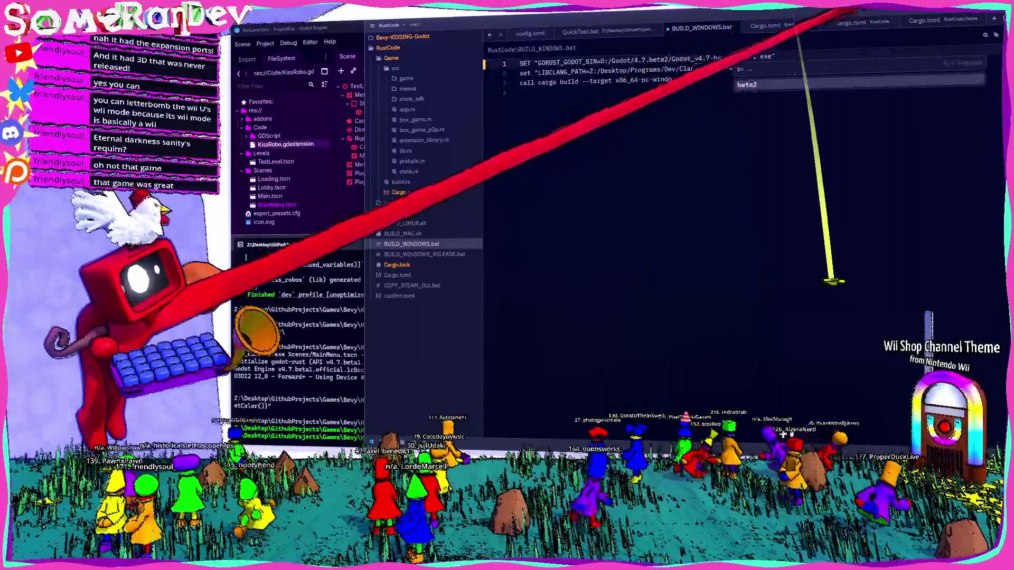
pyautogui.hotkey('ctrl', 's')
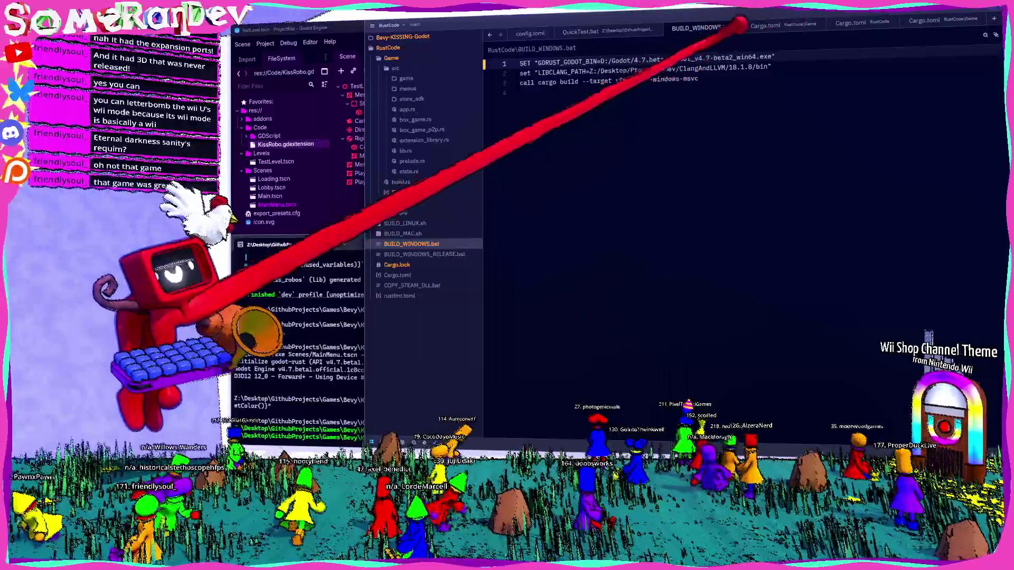
# - Delete the LIBCLANG_PATH line's text and close the batch files
pyautogui.moveTo(771, 67); pyautogui.dragTo(520, 68)
pyautogui.press('BackSpace')
pyautogui.hotkey('ctrl', 'w')
pyautogui.hotkey('ctrl', 'w')
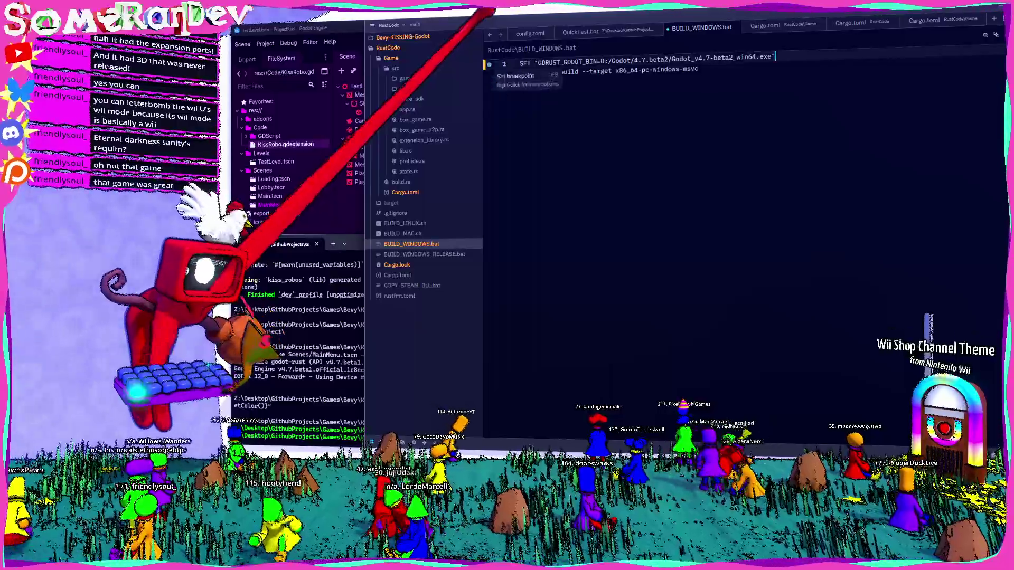
pyautogui.hotkey('alt', 'Tab')
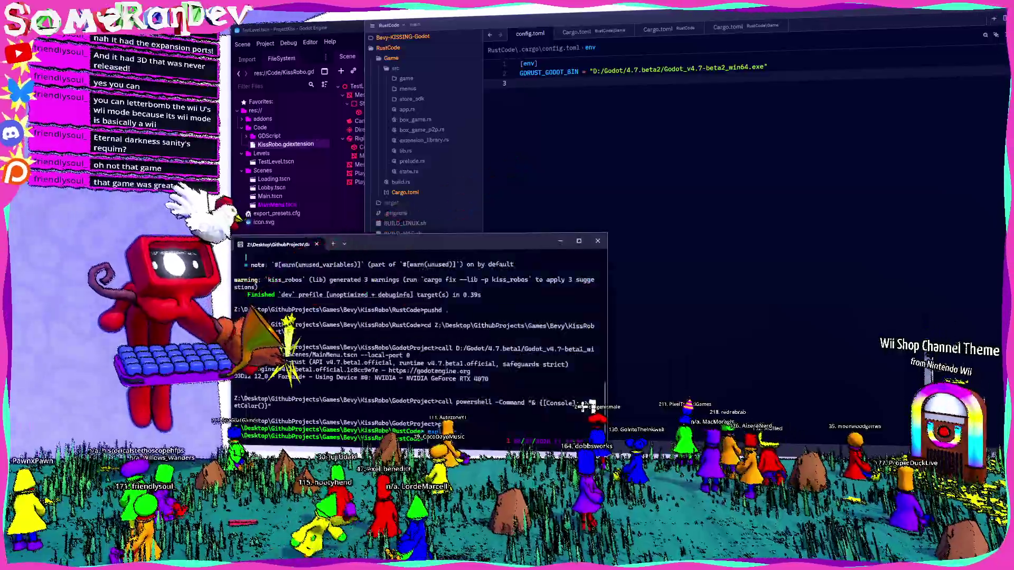
# - Rerun the previous build and QuickTest commands to launch ProjectKiss on Godot 4.7 beta2
pyautogui.press('Up')
pyautogui.press('Return')
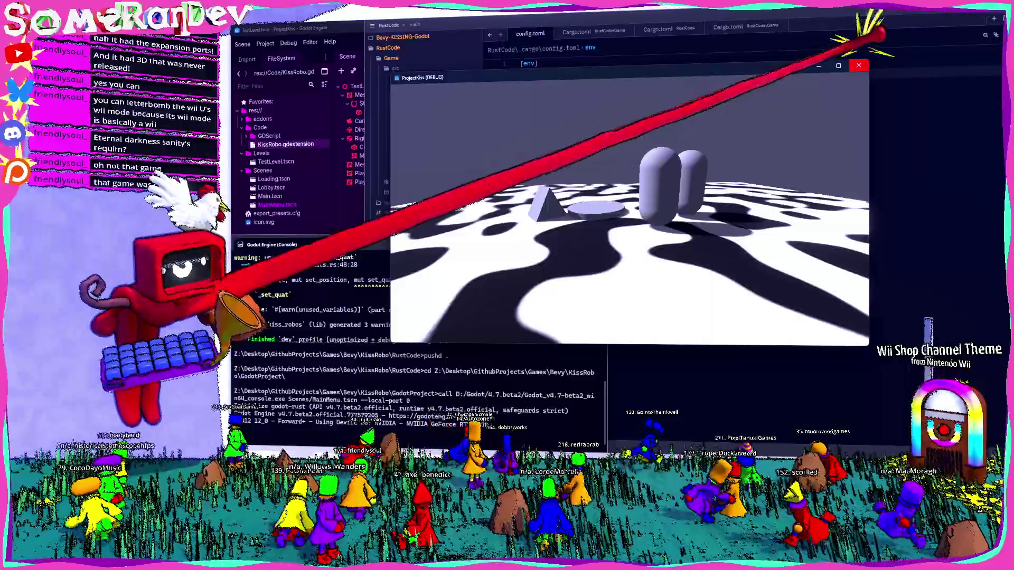
# - Close the ProjectKiss (DEBUG) game window to stop the running scene
pyautogui.click(859, 65)
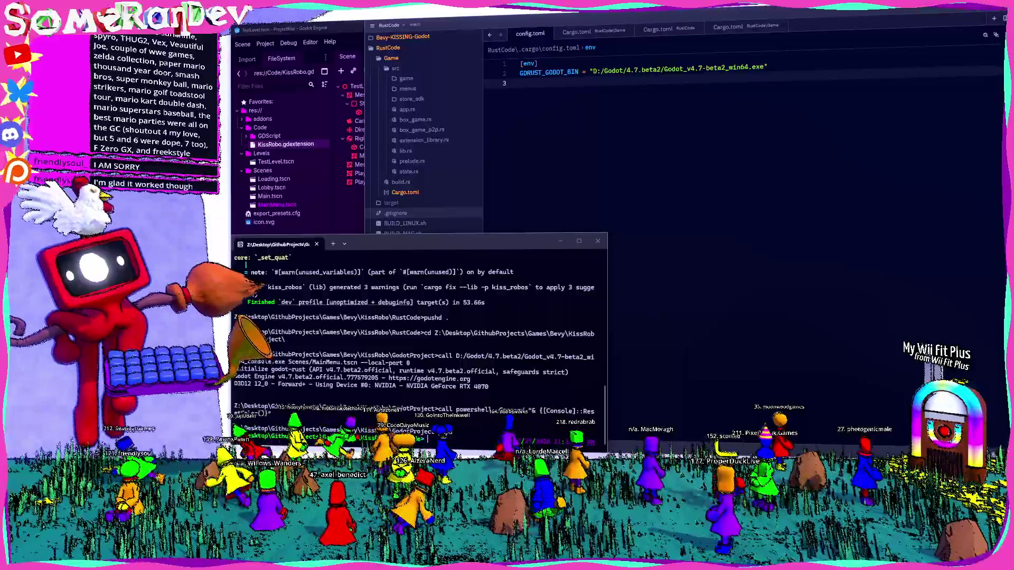
# - Bring Zed with config.toml's beta2 GDRUST_GODOT_BIN path in front of Windows Terminal
pyautogui.hotkey('alt', 'Tab')
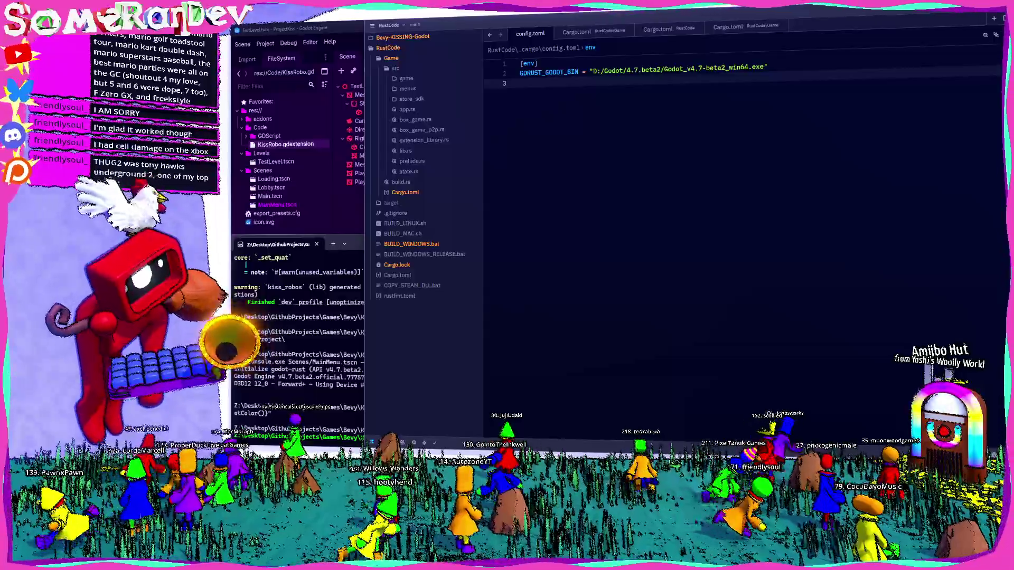
# - Open the Game crate's Cargo.toml, then close both Cargo.toml tabs
pyautogui.click(406, 193)
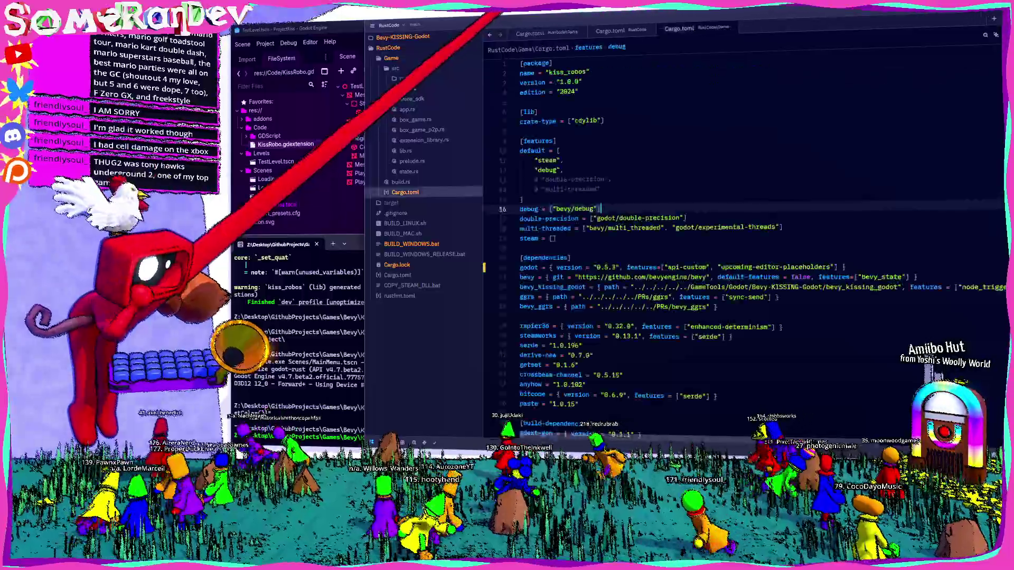
pyautogui.click(546, 33)
pyautogui.click(546, 33)
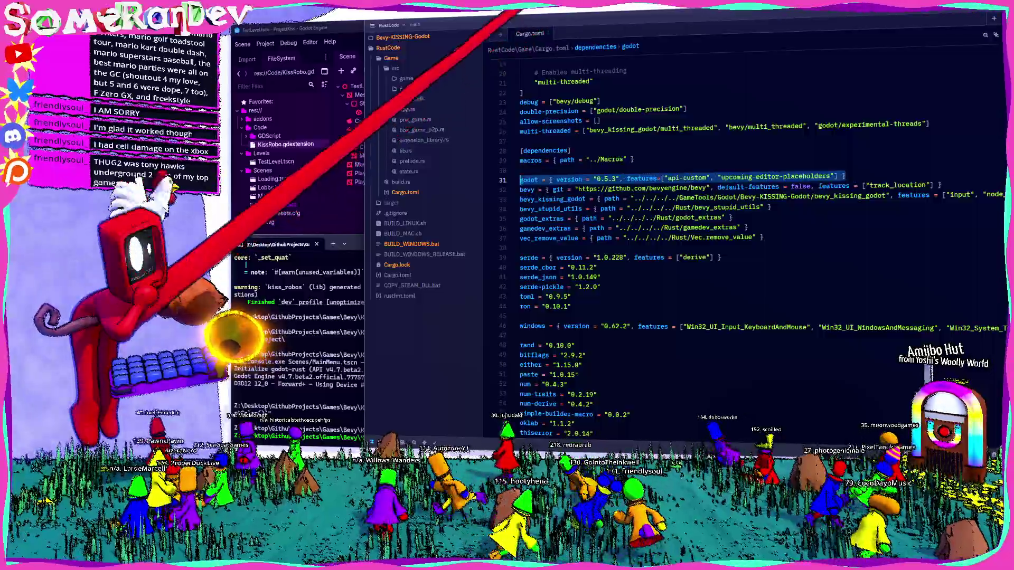
pyautogui.click(546, 33)
# - Put the previous build-and-launch command back at the terminal prompt, then bring Godot forward
pyautogui.hotkey('alt', 'Tab')
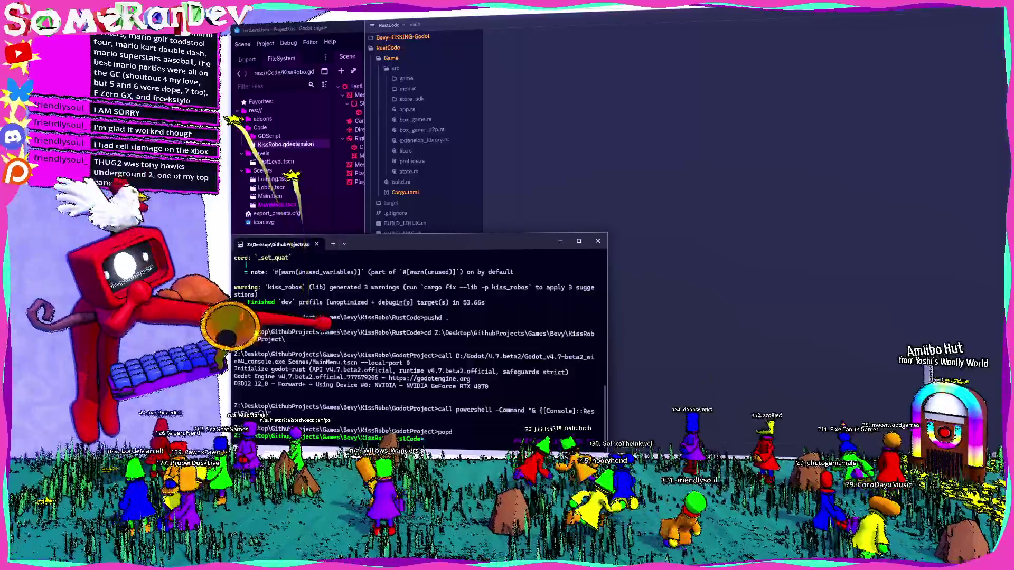
pyautogui.press('Up')
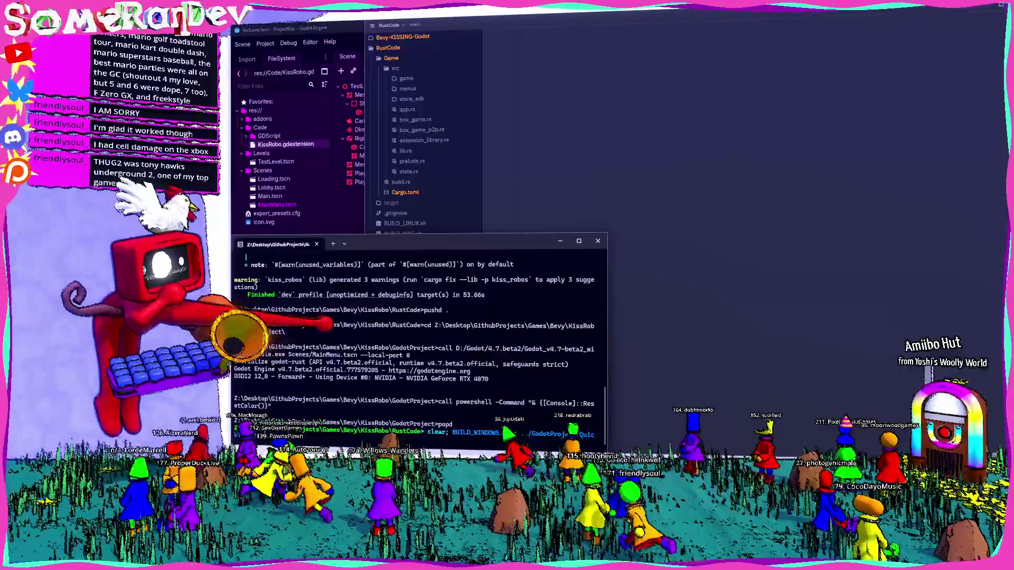
pyautogui.hotkey('alt', 'Tab')
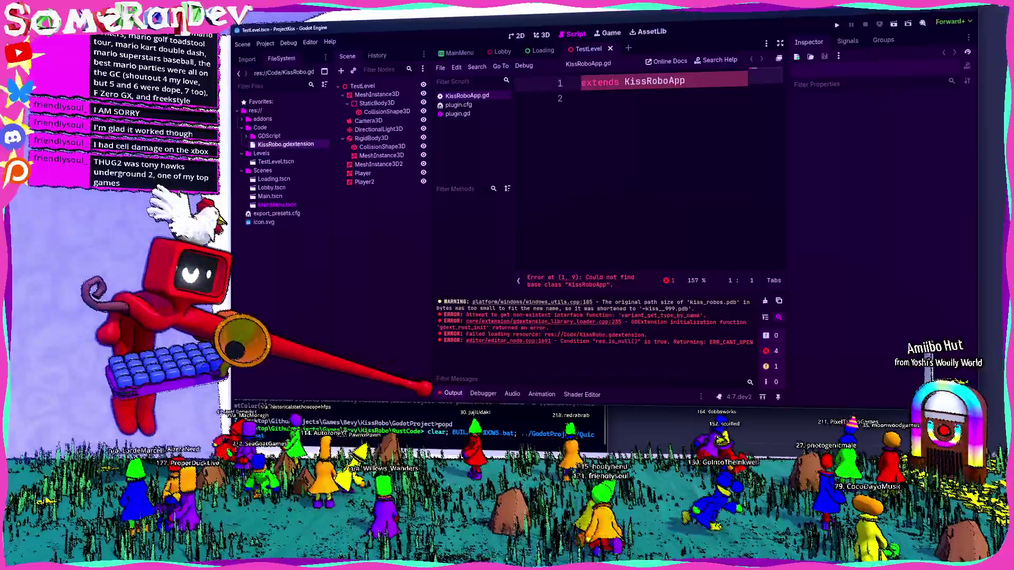
# - Clear the old errors from Godot's output and glance at the project command list
pyautogui.click(765, 301)
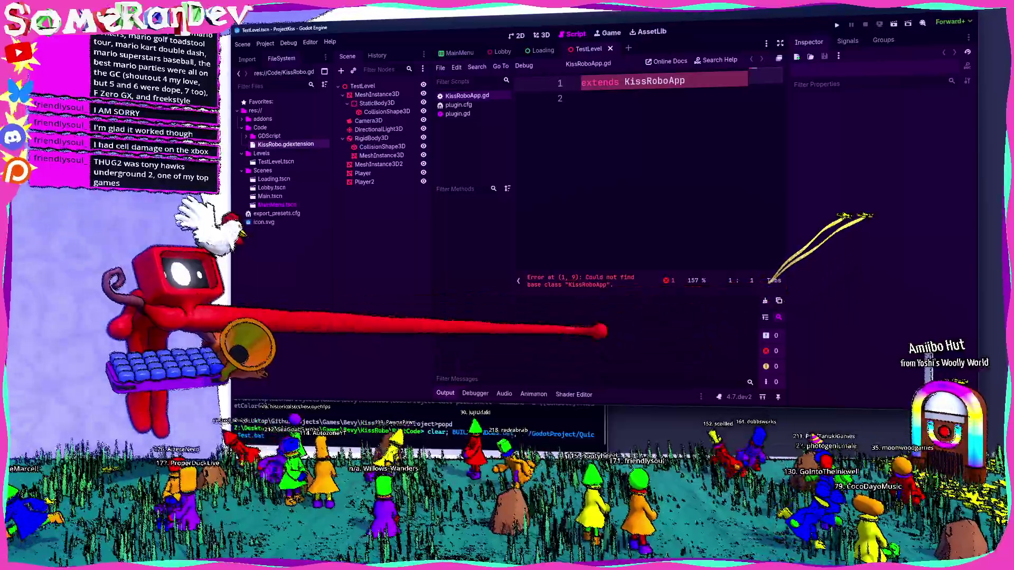
pyautogui.click(642, 100)
pyautogui.click(265, 44)
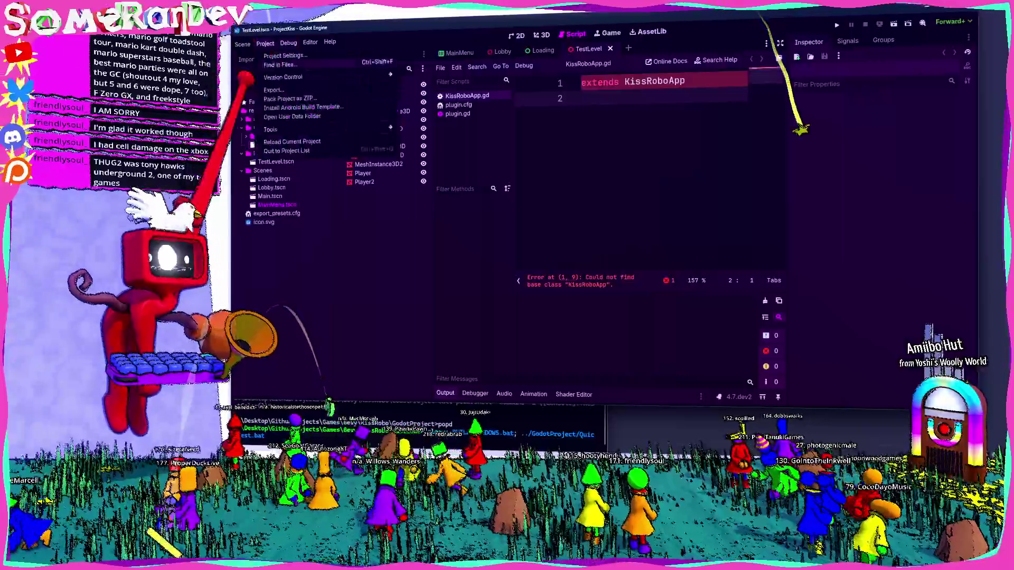
pyautogui.press('Escape')
pyautogui.hotkey('alt', 'F4')
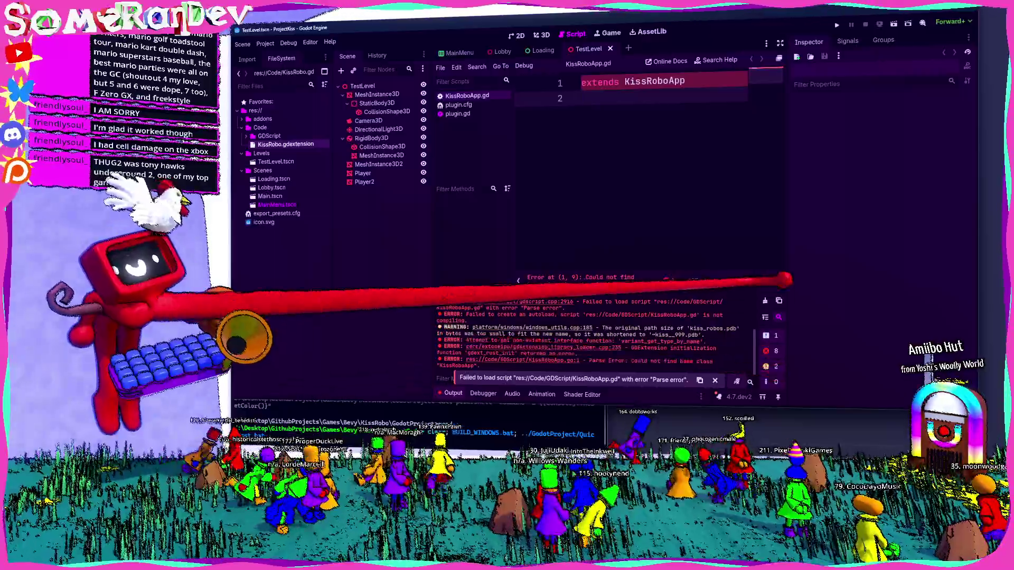
# - Clear the output, hide the log panel, and test-run the project briefly before stopping it
pyautogui.click(766, 300)
pyautogui.click(446, 393)
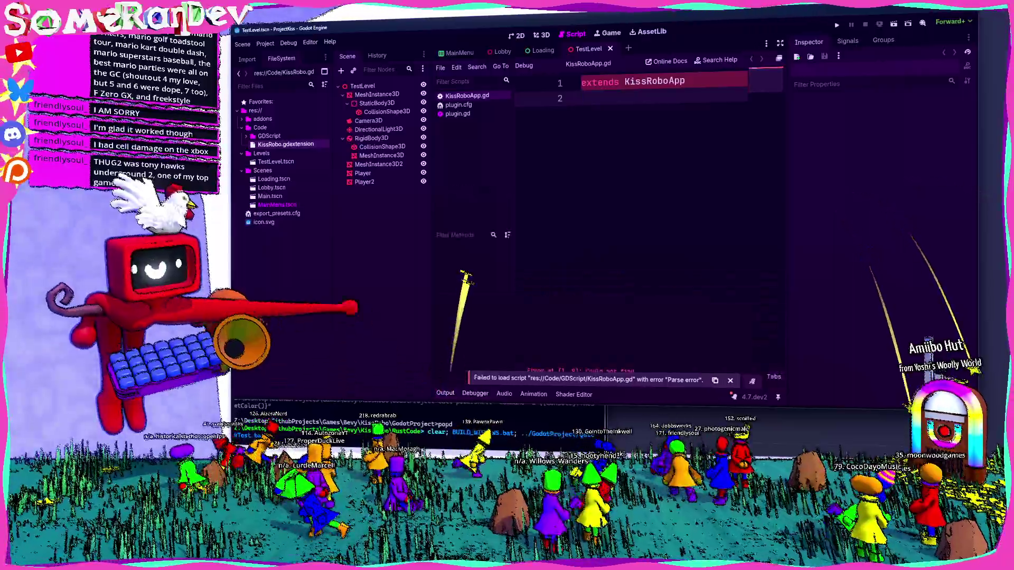
pyautogui.press('F5')
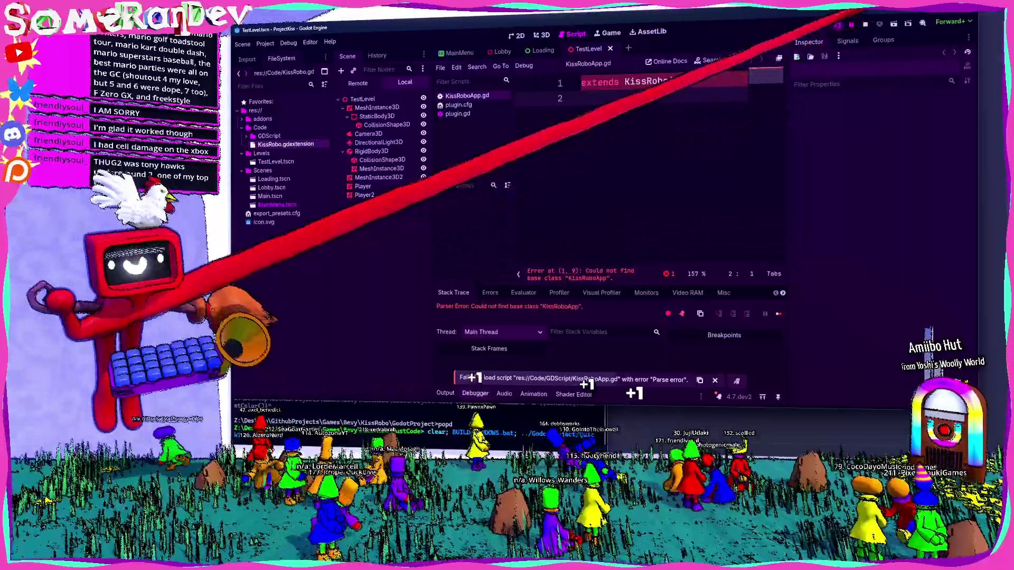
pyautogui.press('F8')
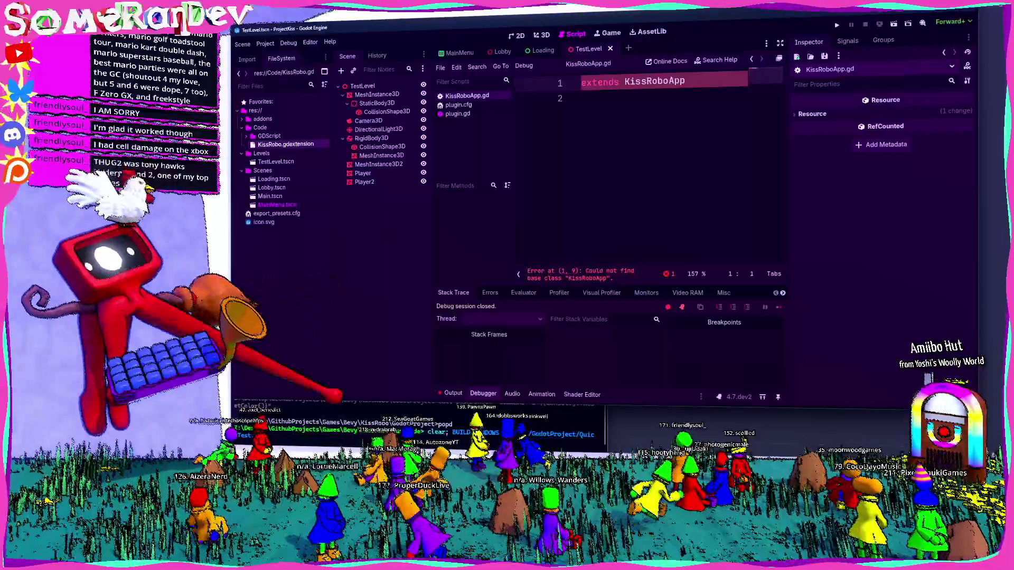
# - Switch between the Rust editor, terminal and Godot to check the build output
pyautogui.hotkey('alt', 'Tab')
pyautogui.hotkey('alt', 'Tab')
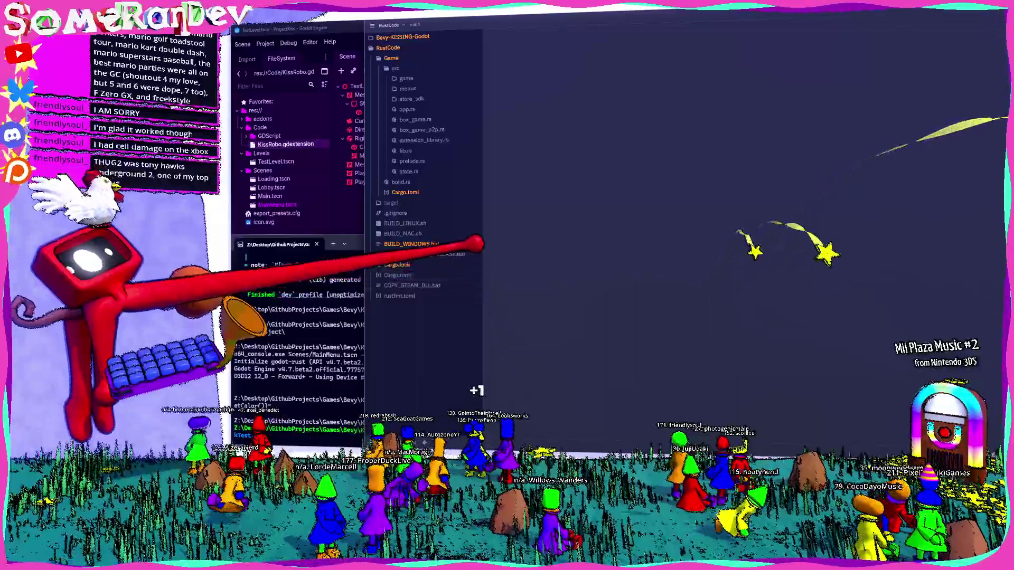
pyautogui.click(301, 199)
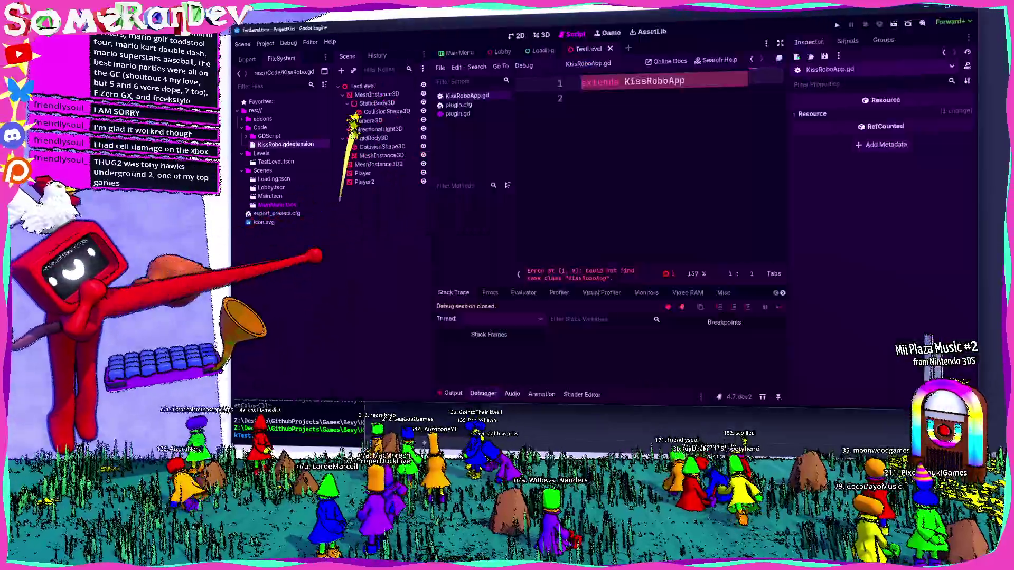
pyautogui.hotkey('alt', 'Tab')
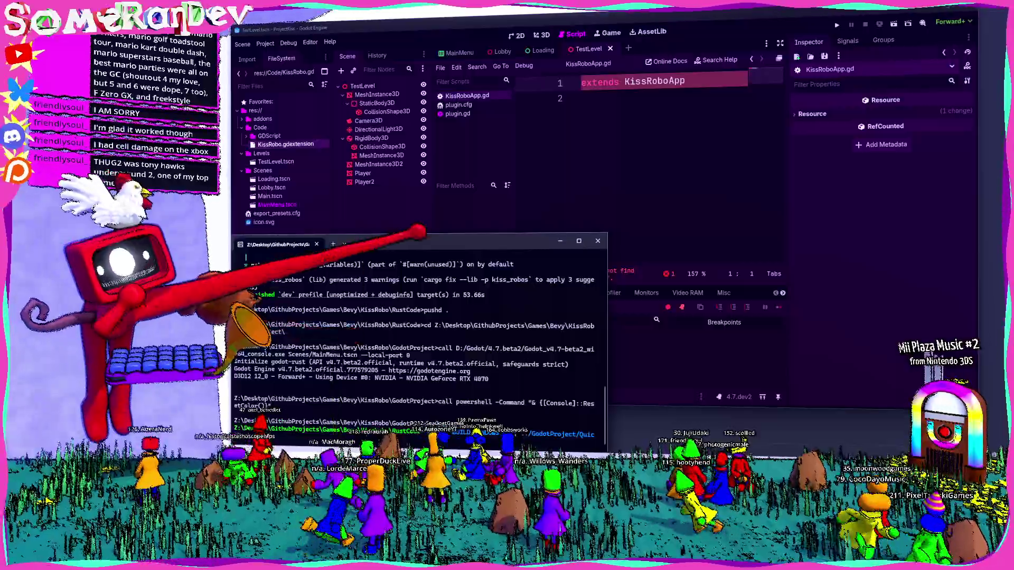
pyautogui.hotkey('alt', 'Tab')
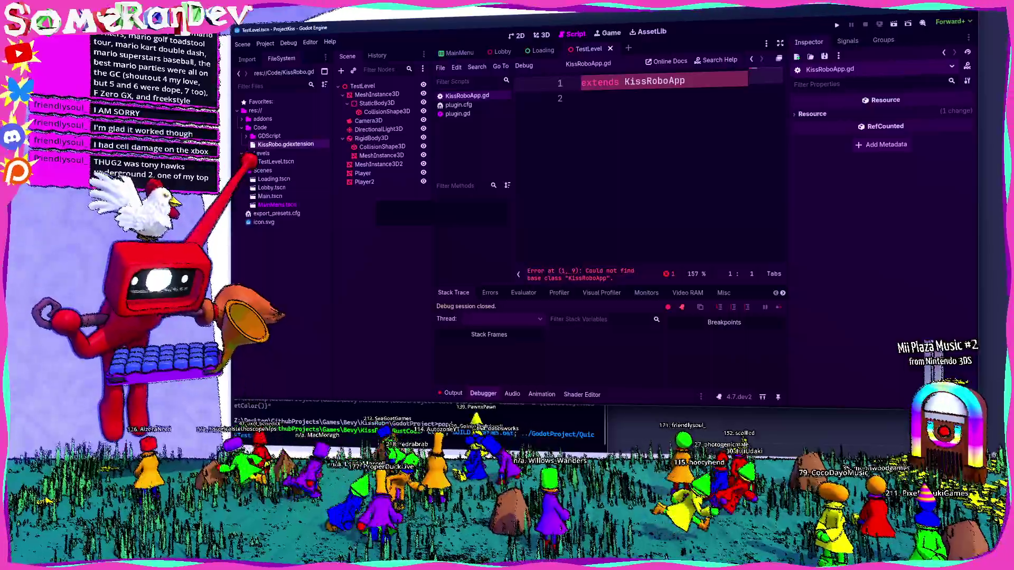
pyautogui.click(641, 414)
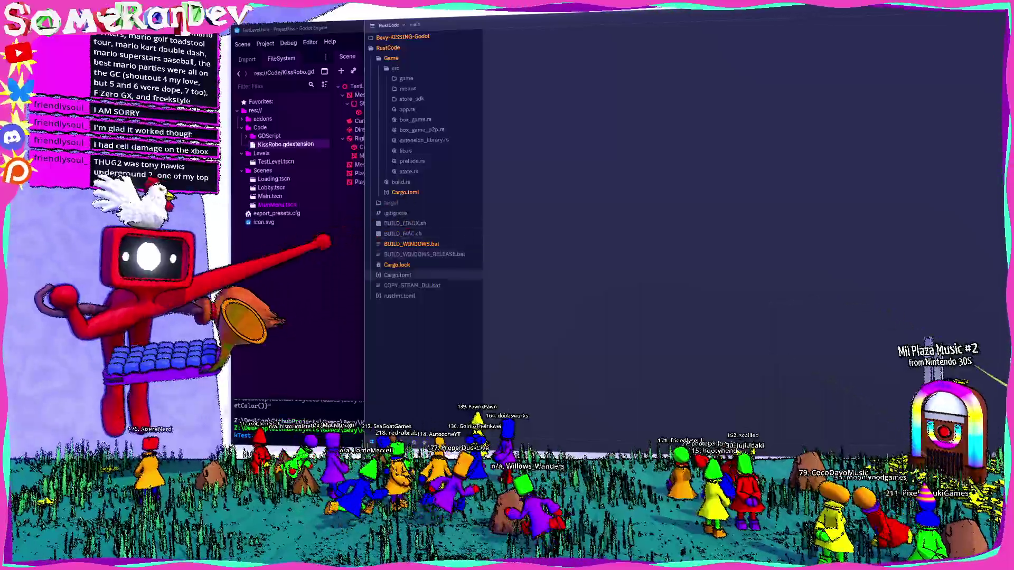
pyautogui.hotkey('alt', 'Tab')
# - Reveal MainMenu.tscn in the file manager, check QuickTest.bat, and return to KissRoboApp.gd
pyautogui.rightClick(293, 206)
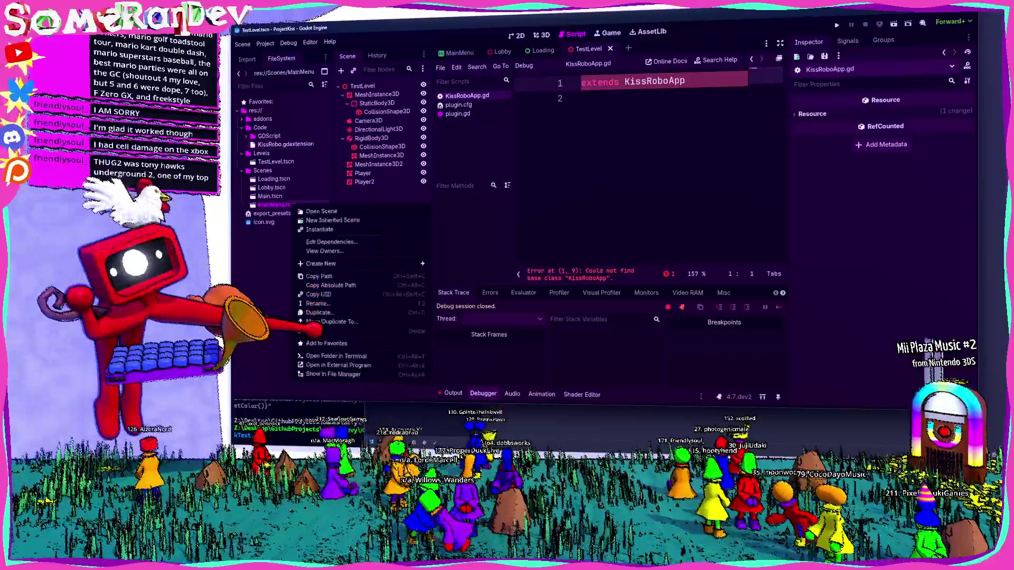
pyautogui.click(328, 374)
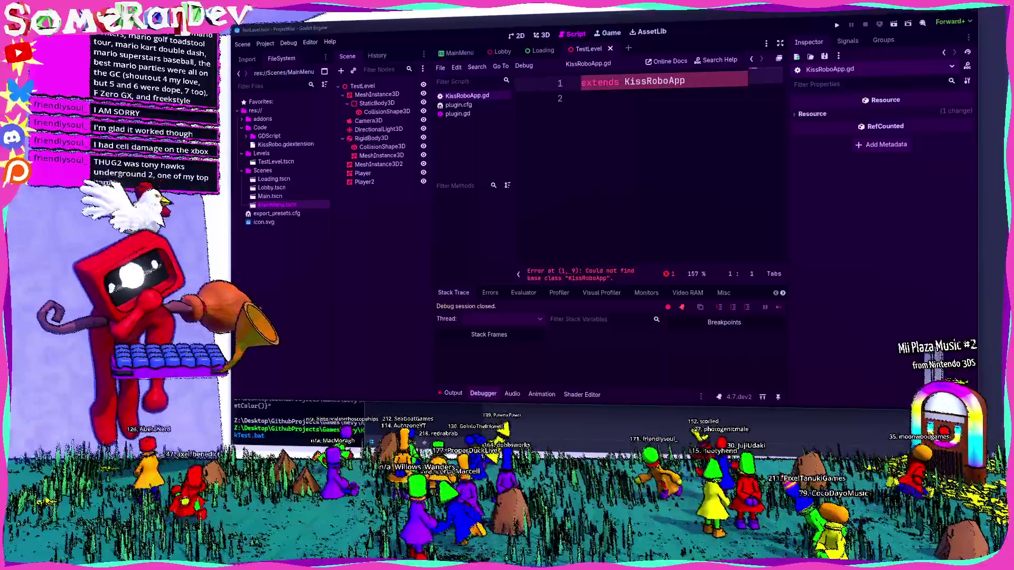
pyautogui.hotkey('alt', 'Tab')
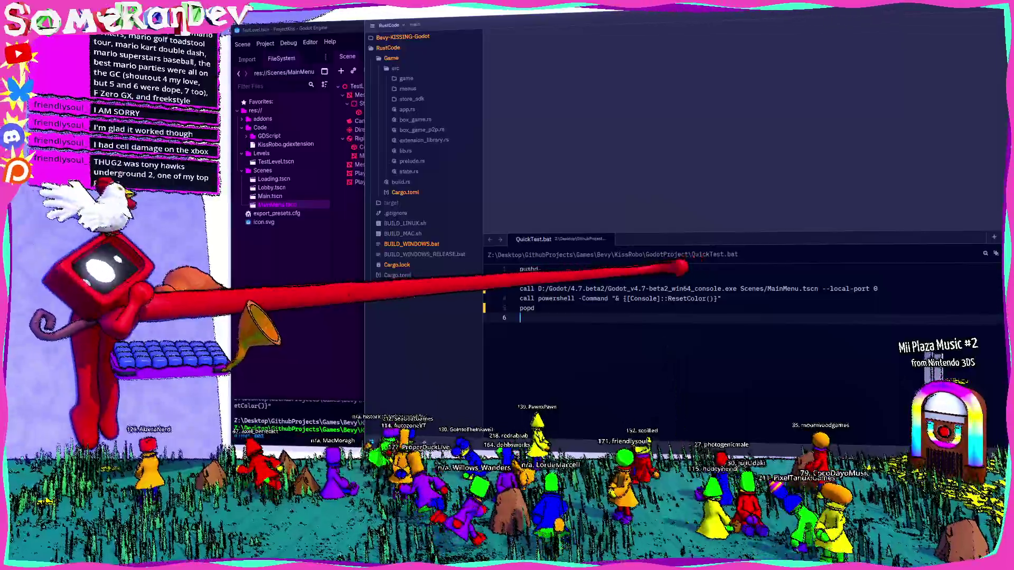
pyautogui.hotkey('alt', 'Tab')
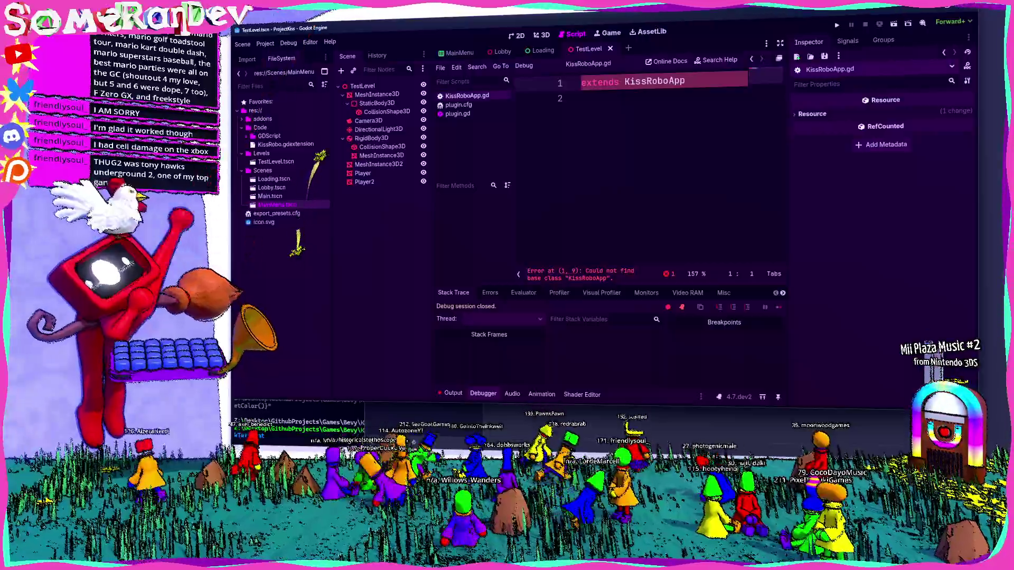
pyautogui.click(242, 43)
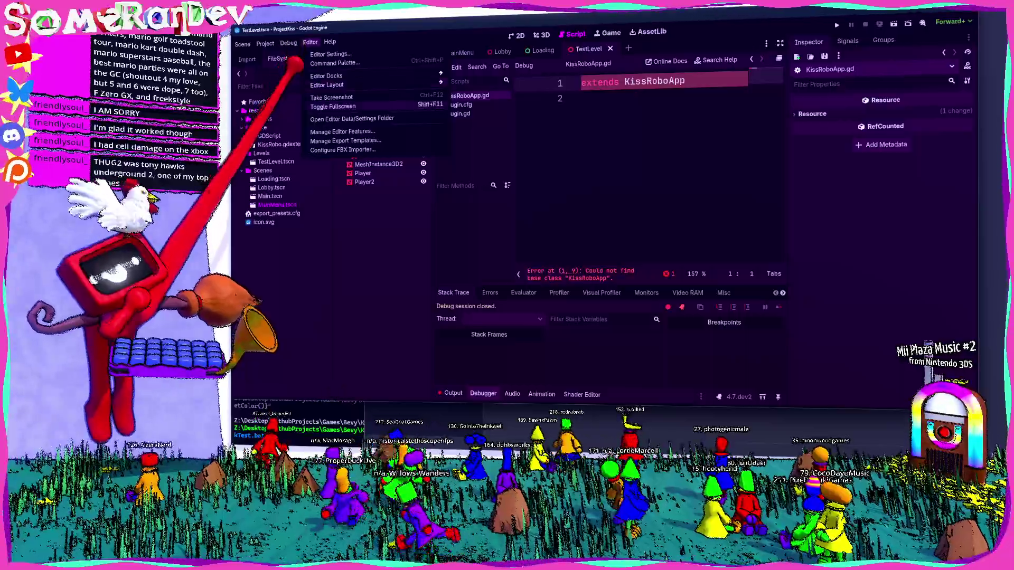
pyautogui.click(311, 42)
pyautogui.click(330, 42)
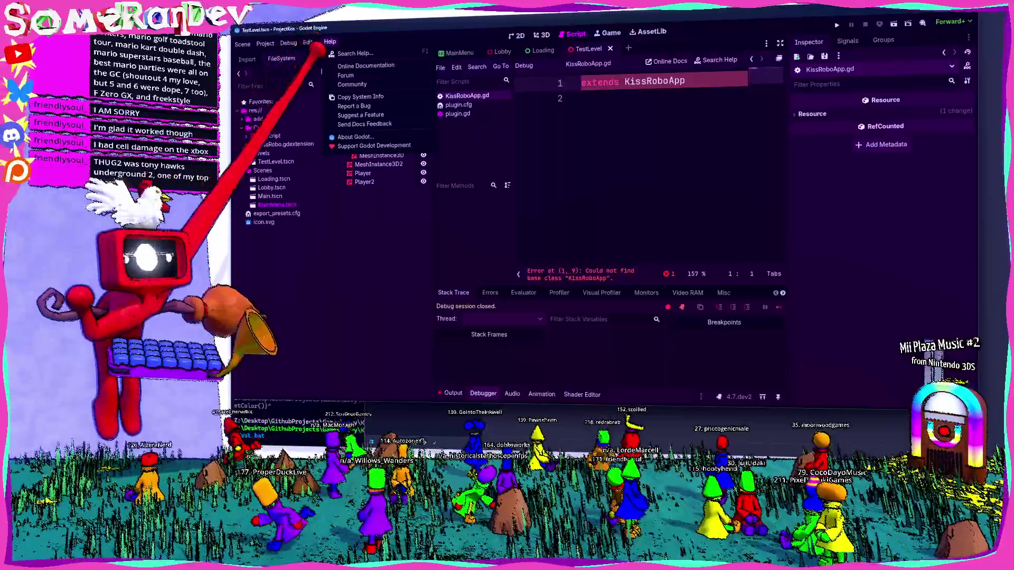
pyautogui.click(357, 137)
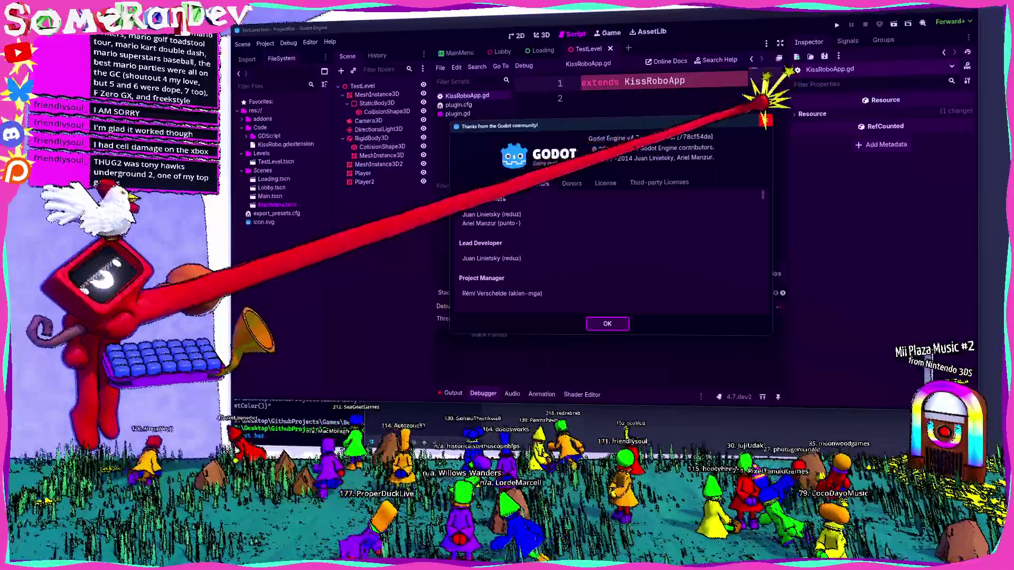
pyautogui.click(766, 120)
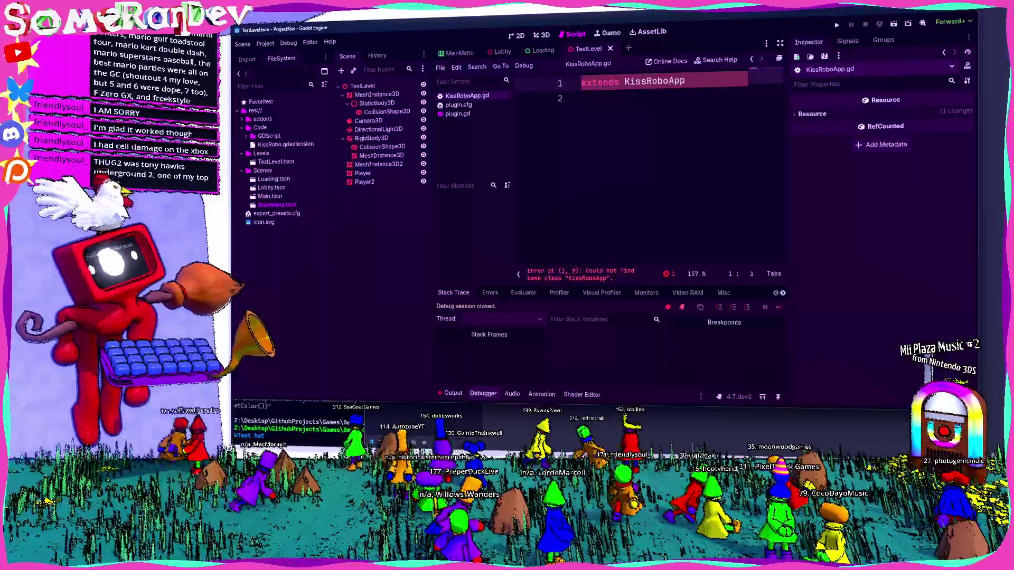
# - Close the Godot Version Manager to return to Zed's RustCode project and terminal
pyautogui.hotkey('alt', 'F4')
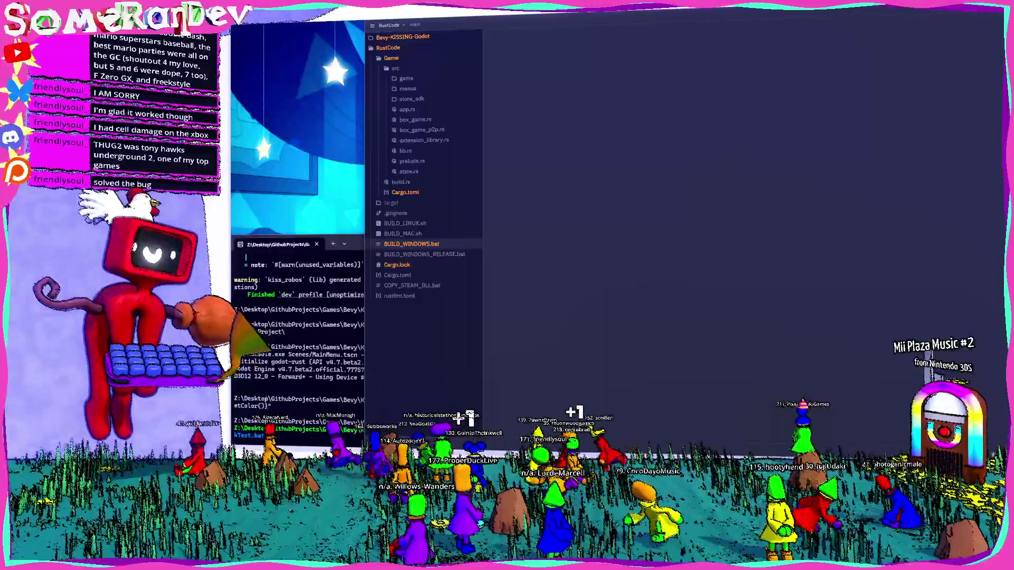
# - Switch to the Godot 4.7 beta3 download page and scroll through it
pyautogui.hotkey('alt', 'Tab')
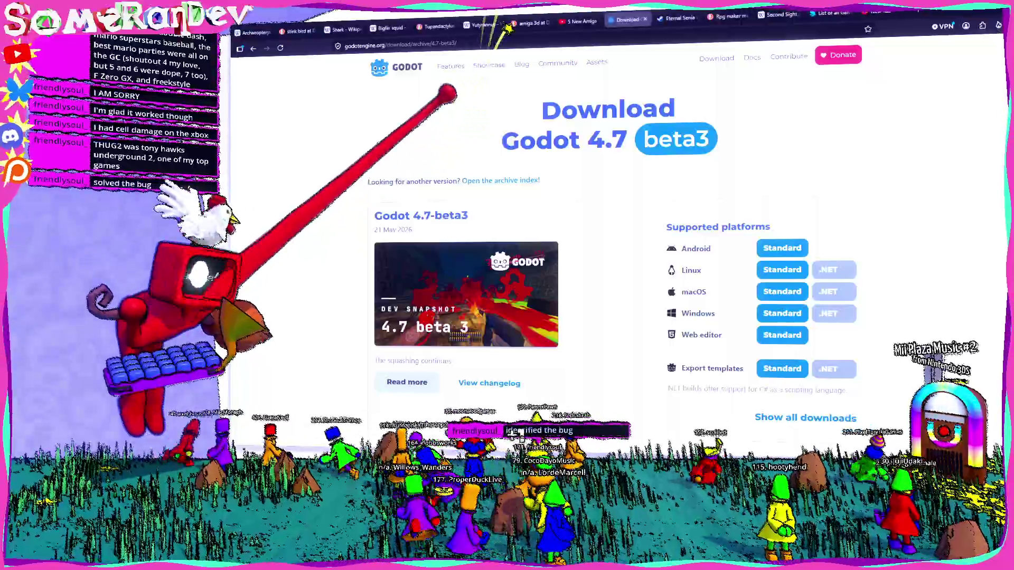
pyautogui.scroll(-1, 550, 211)
pyautogui.scroll(-2, 600, 199)
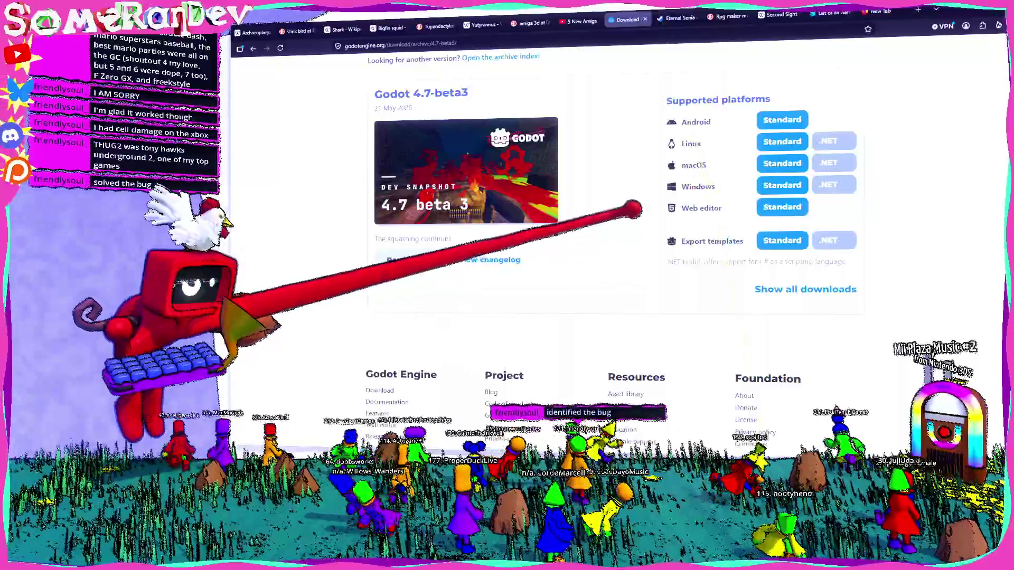
pyautogui.scroll(2, 822, 406)
pyautogui.scroll(-3, 529, 238)
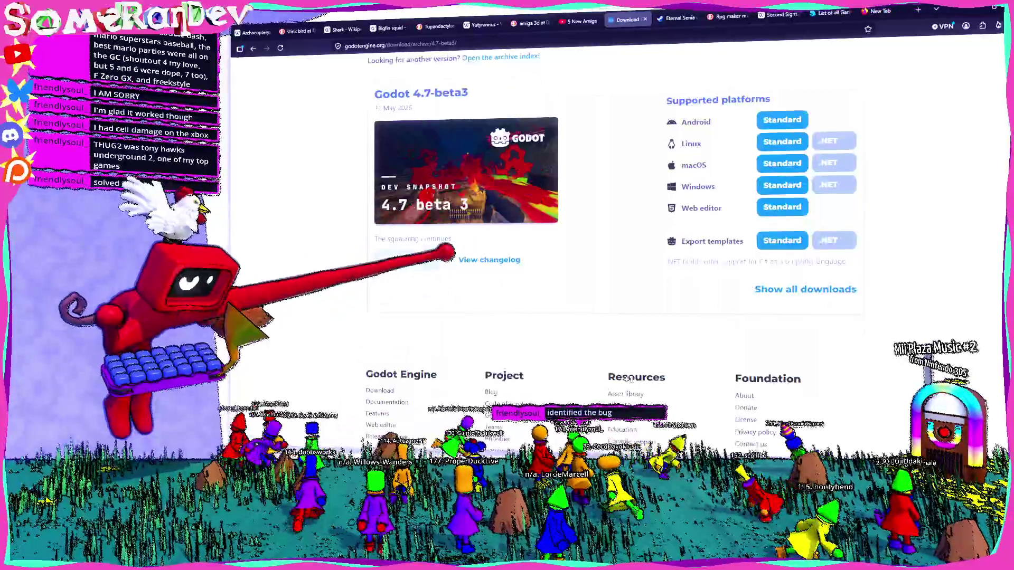
# - Open and skim the 4.7-beta3 changelog
pyautogui.click(490, 260)
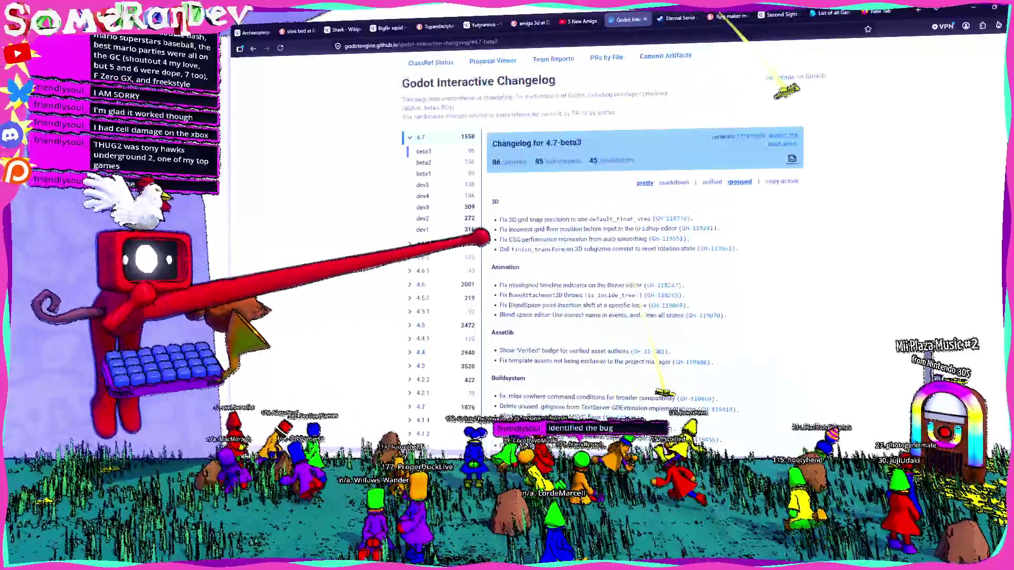
pyautogui.scroll(-3, 685, 402)
pyautogui.scroll(2, 685, 402)
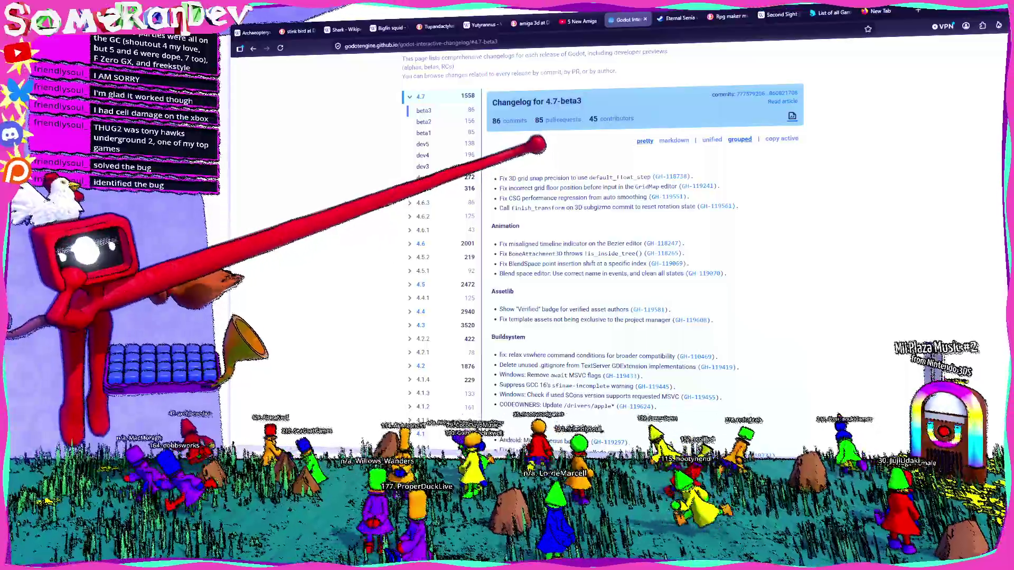
pyautogui.scroll(-2, 634, 237)
pyautogui.scroll(-10, 639, 426)
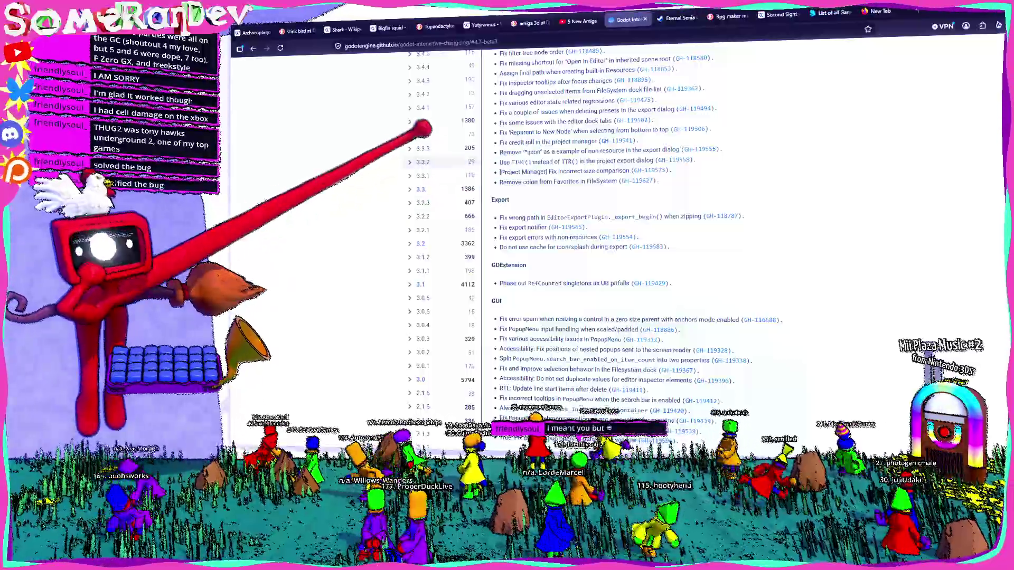
# - Back on the download page, start the Standard Godot 4.7 beta3 download and return to Zed
pyautogui.hotkey('alt', 'Left')
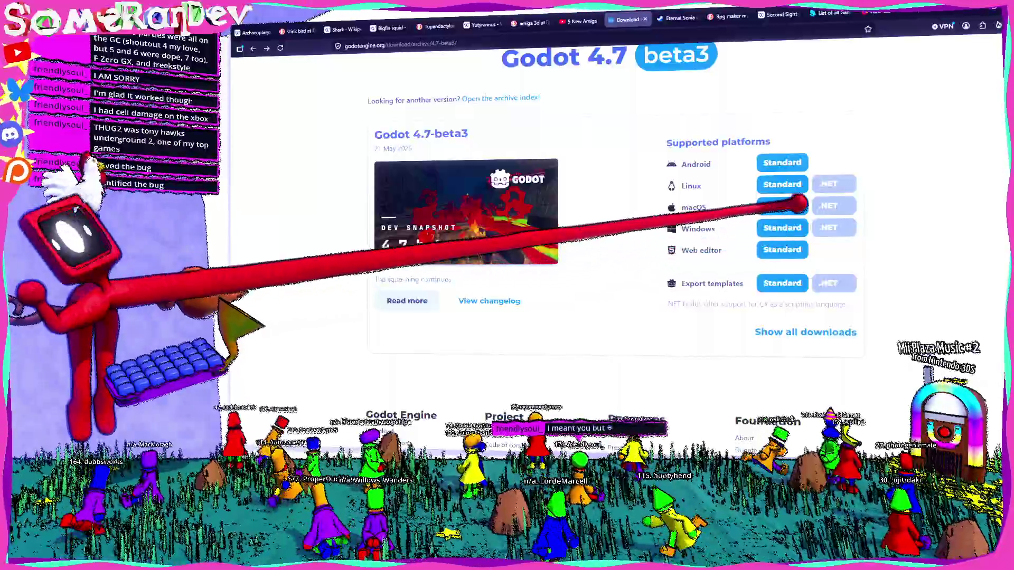
pyautogui.click(792, 161)
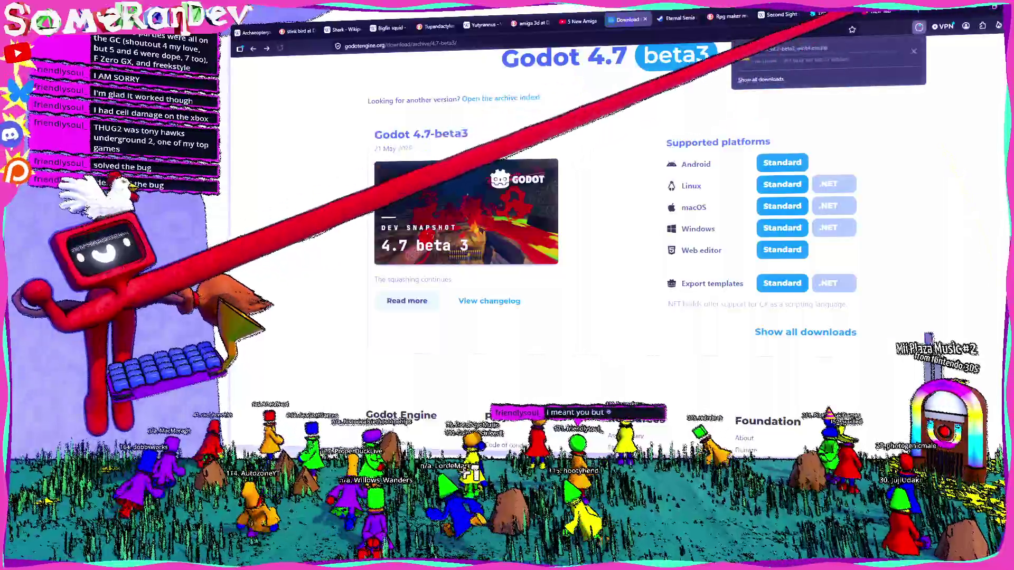
pyautogui.hotkey('alt', 'Tab')
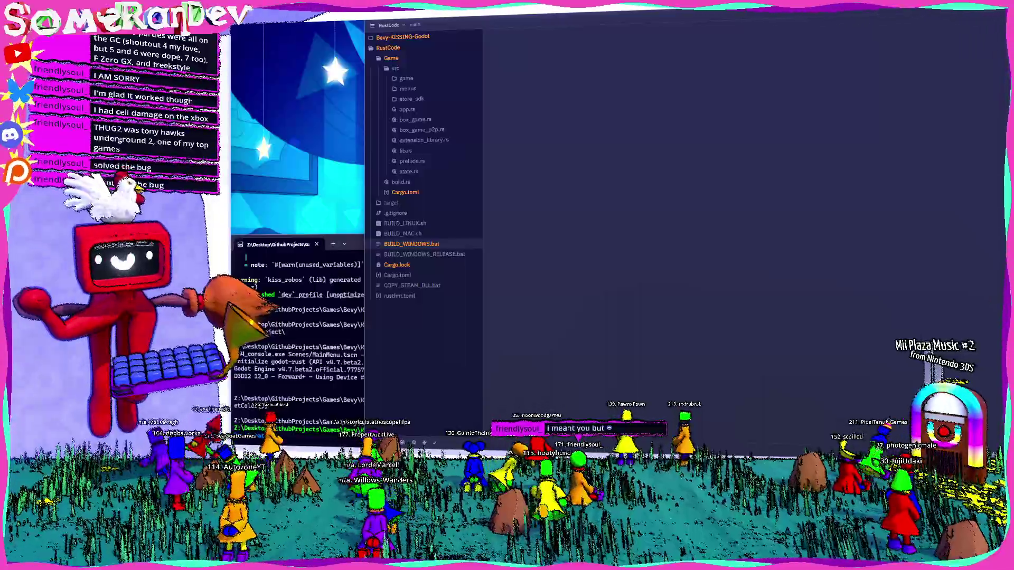
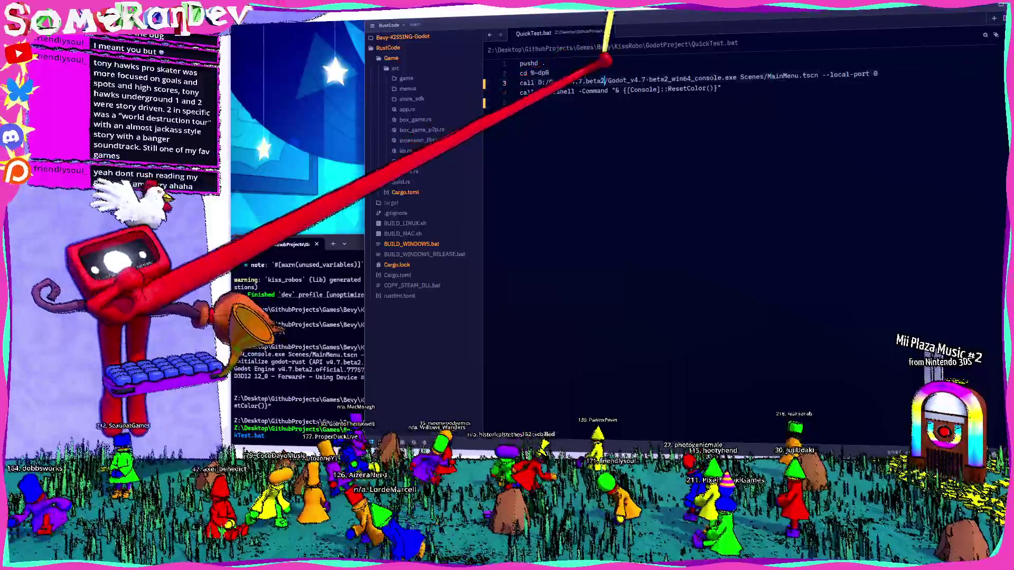
# - Point QuickTest.bat and BUILD_WINDOWS.bat at the Godot 4.7 beta3 executable
pyautogui.write('3')
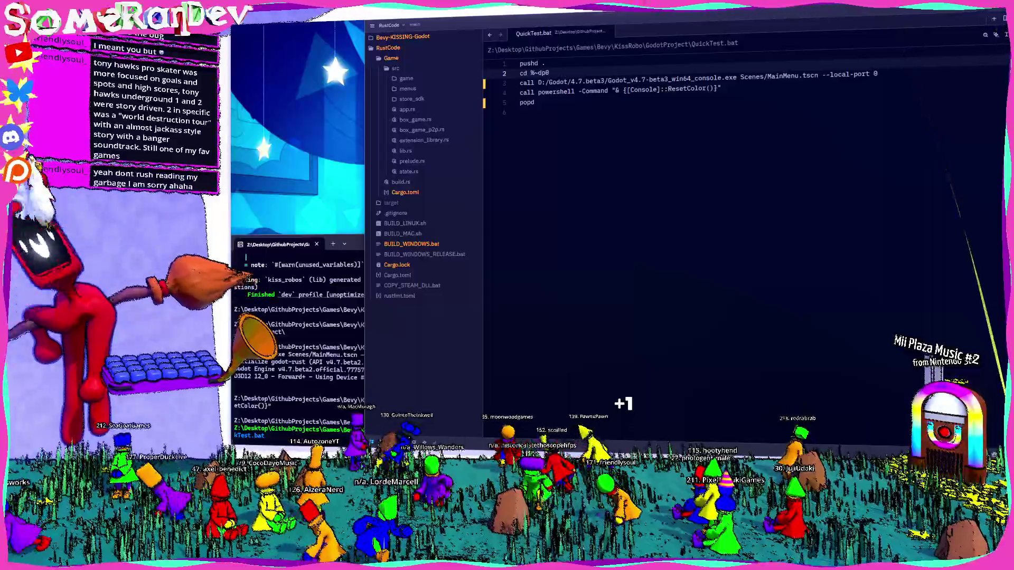
pyautogui.click(411, 244)
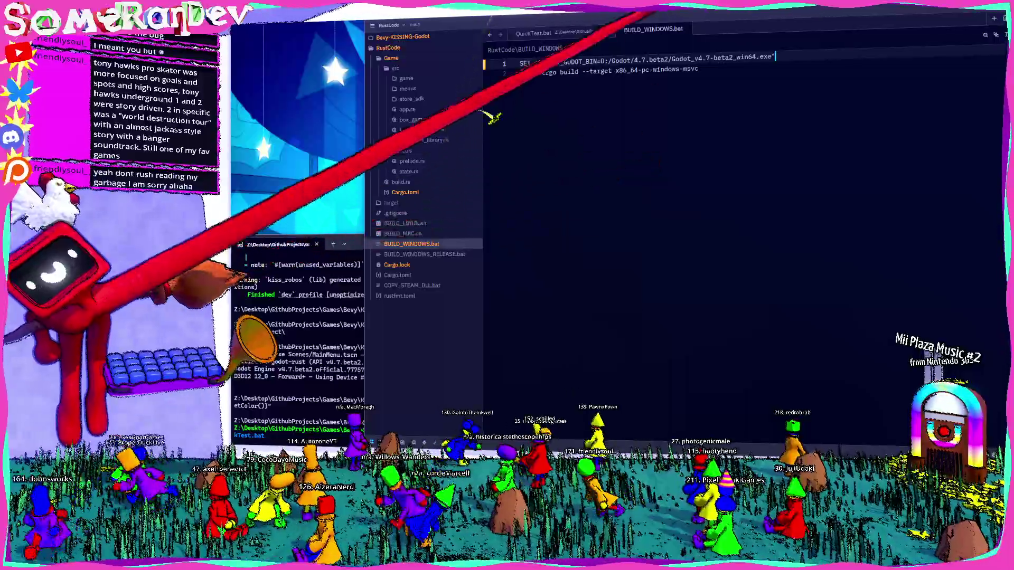
pyautogui.hotkey('ctrl', 'v')
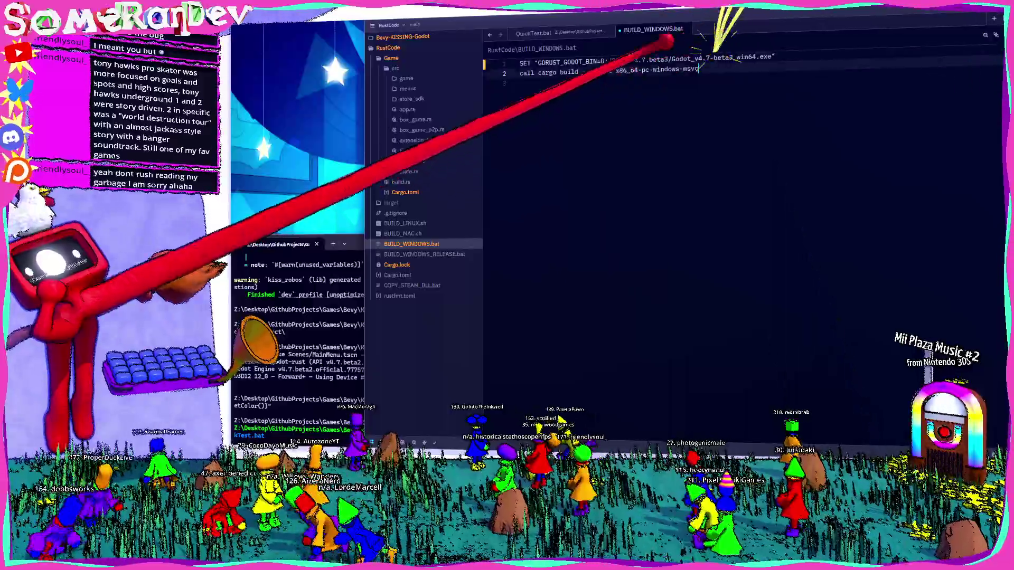
# - Change beta1 to beta3 in BUILD_WINDOWS_RELEASE.bat's folder and exe names, and delete its set LIBCLANG_PATH line
pyautogui.click(424, 254)
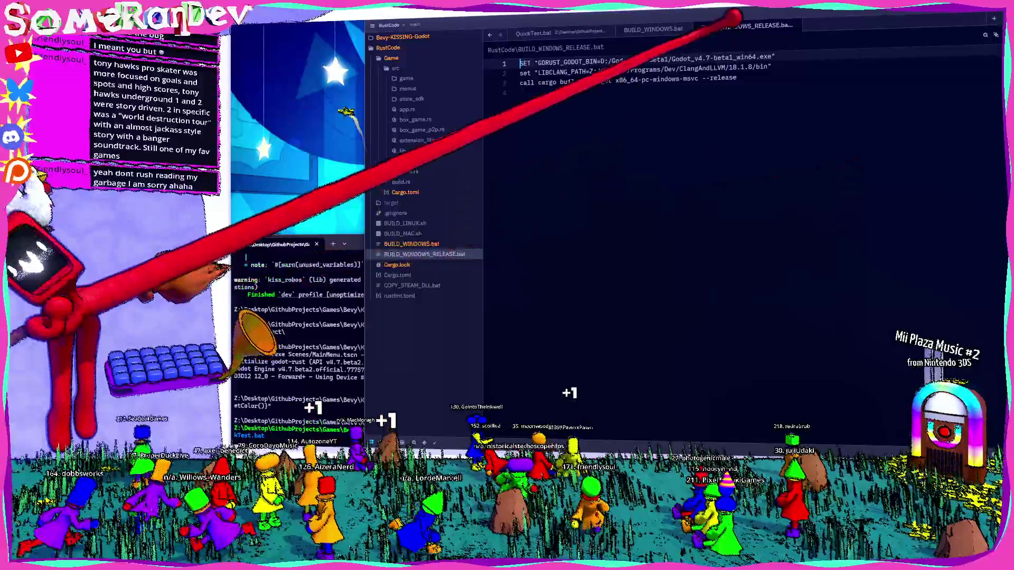
pyautogui.click(667, 59)
pyautogui.press('BackSpace')
pyautogui.write('3')
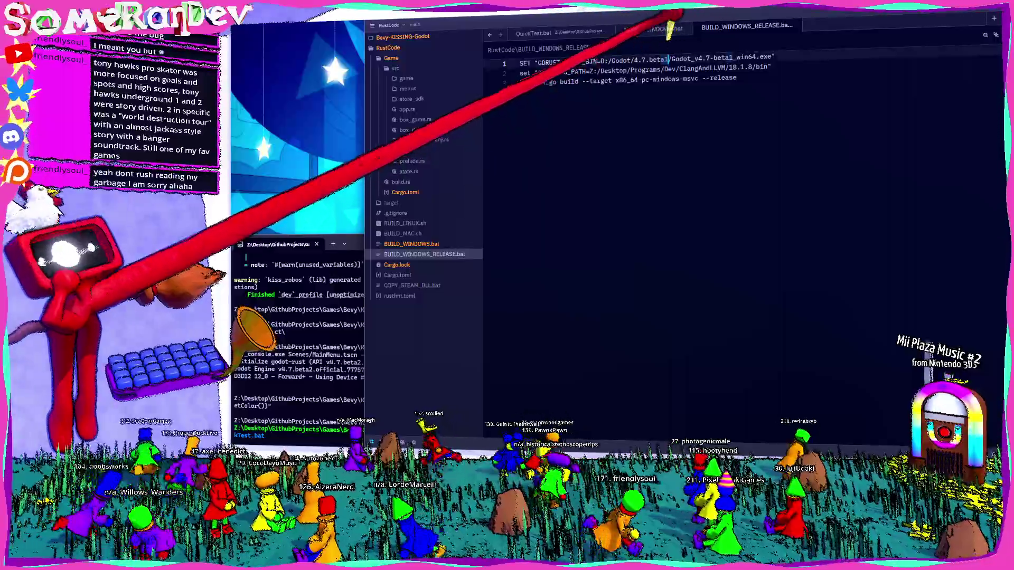
pyautogui.click(732, 57)
pyautogui.press('BackSpace')
pyautogui.write('3')
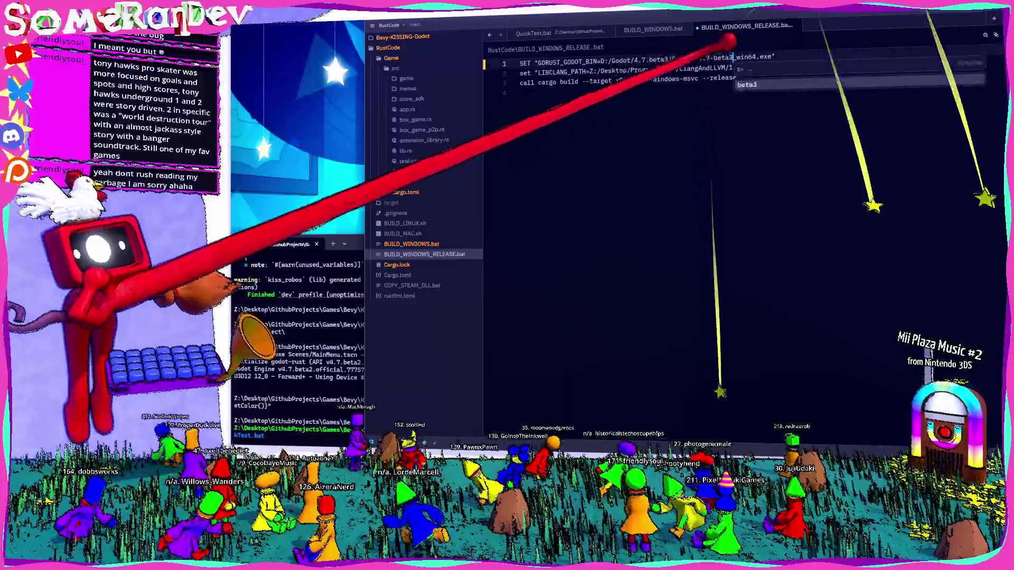
pyautogui.click(771, 66)
pyautogui.hotkey('ctrl', 'shift', 'k')
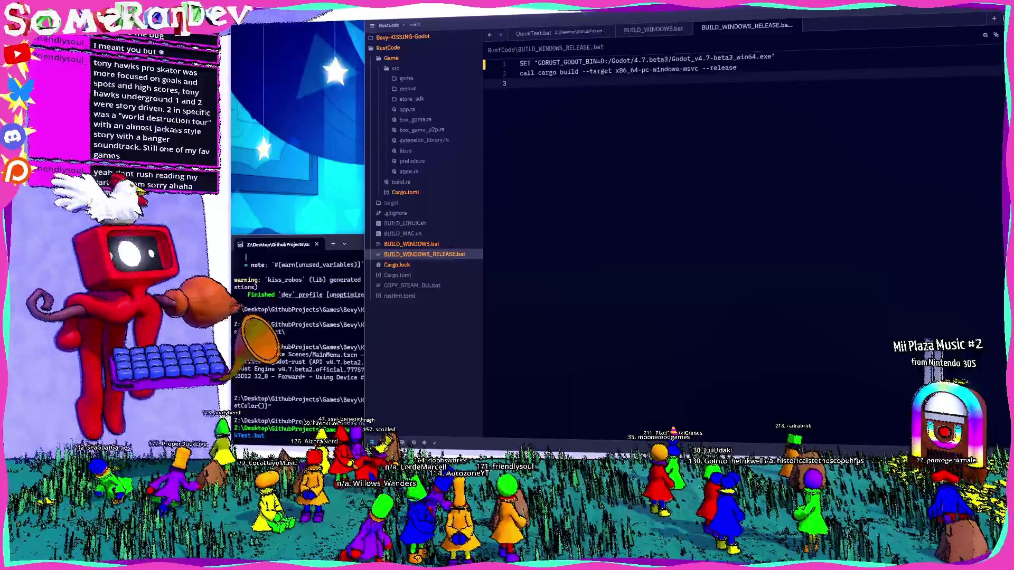
# - In the terminal, run BUILD_WINDOWS.bat, then ../GodotProject/QuickTest.bat
pyautogui.hotkey('alt', 'Tab')
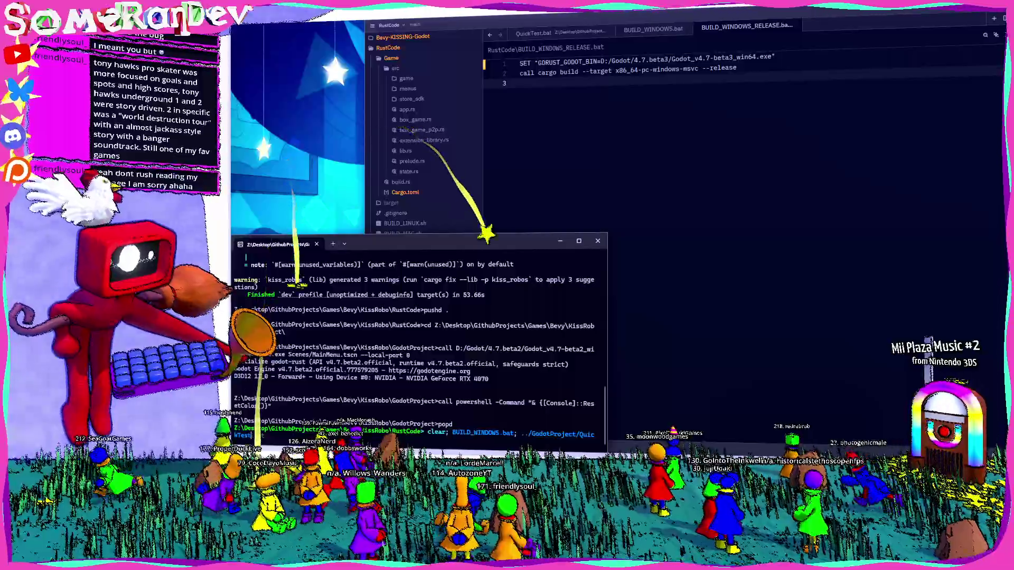
pyautogui.write('.bat')
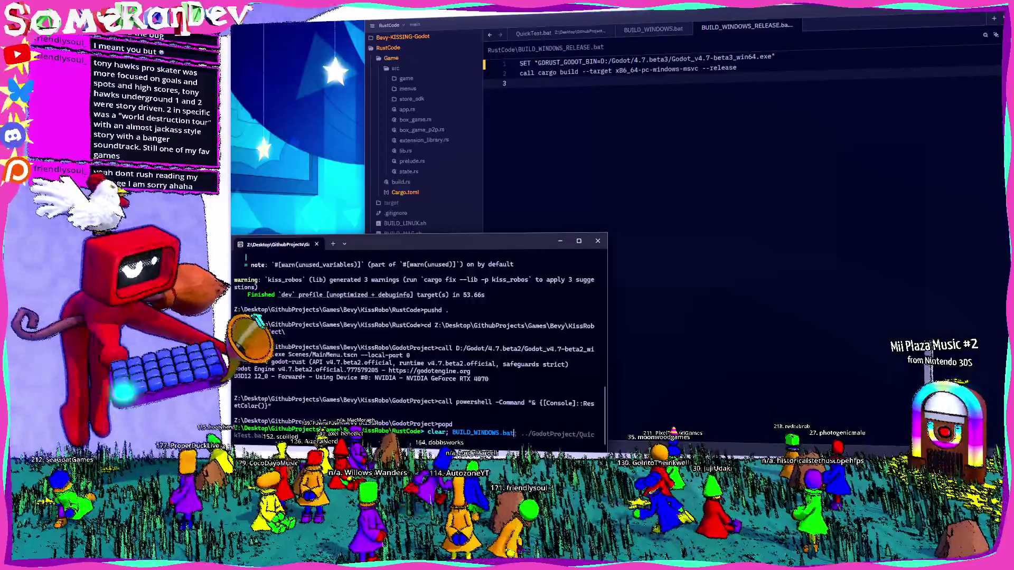
pyautogui.press('Return')
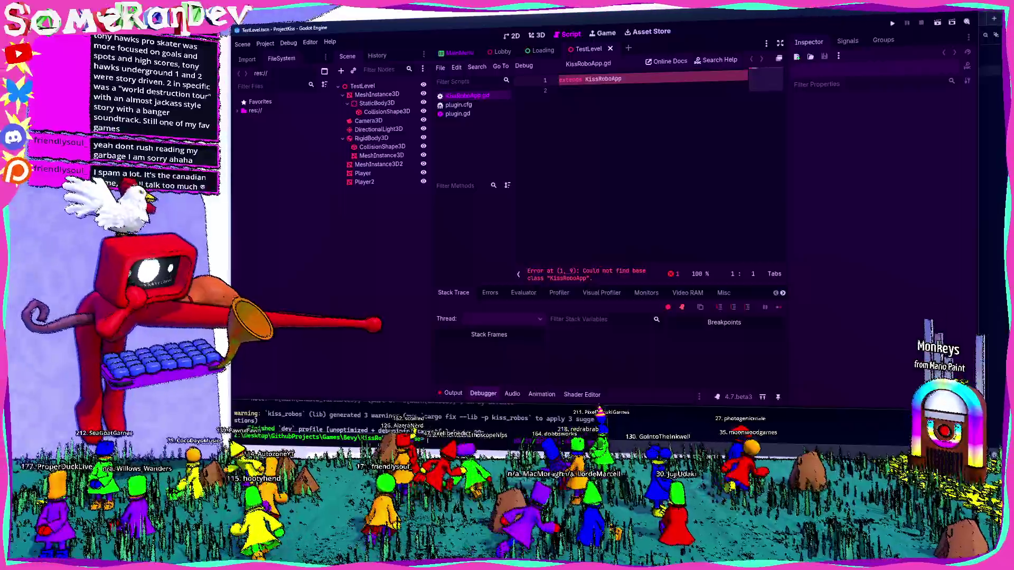
# - Review the Output log for errors and warnings, then collapse the Output panel
pyautogui.click(560, 91)
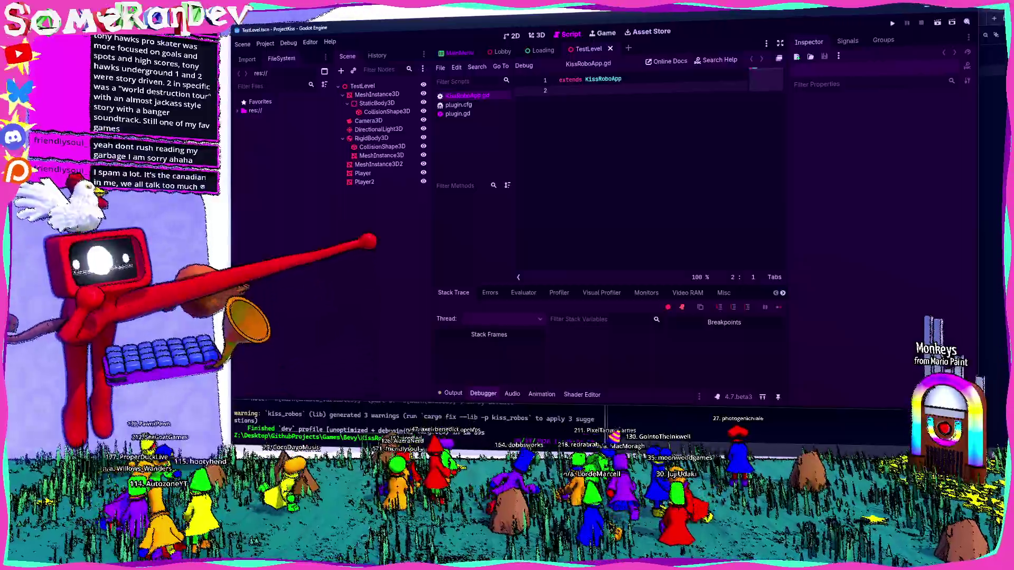
pyautogui.click(446, 393)
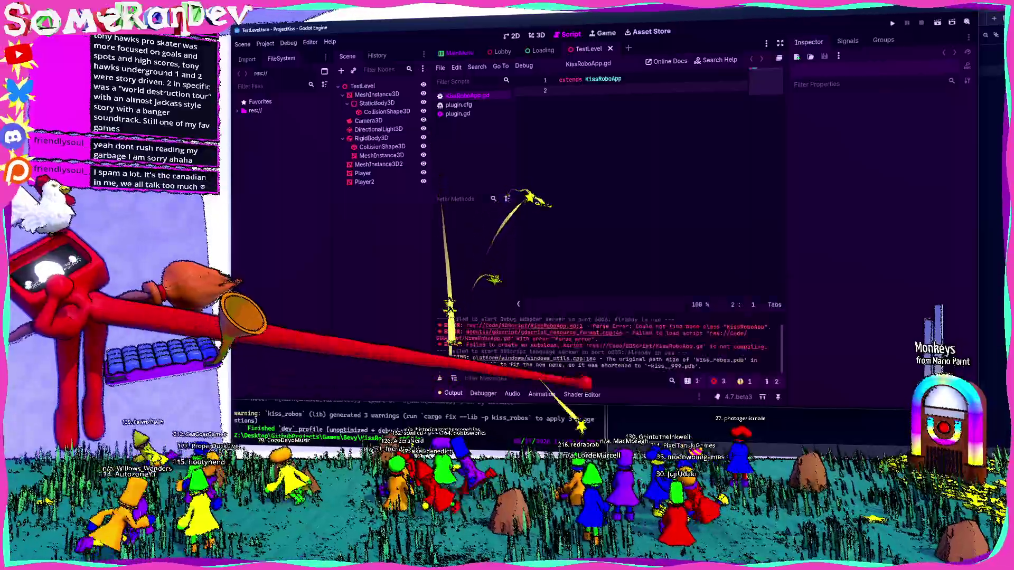
pyautogui.click(447, 393)
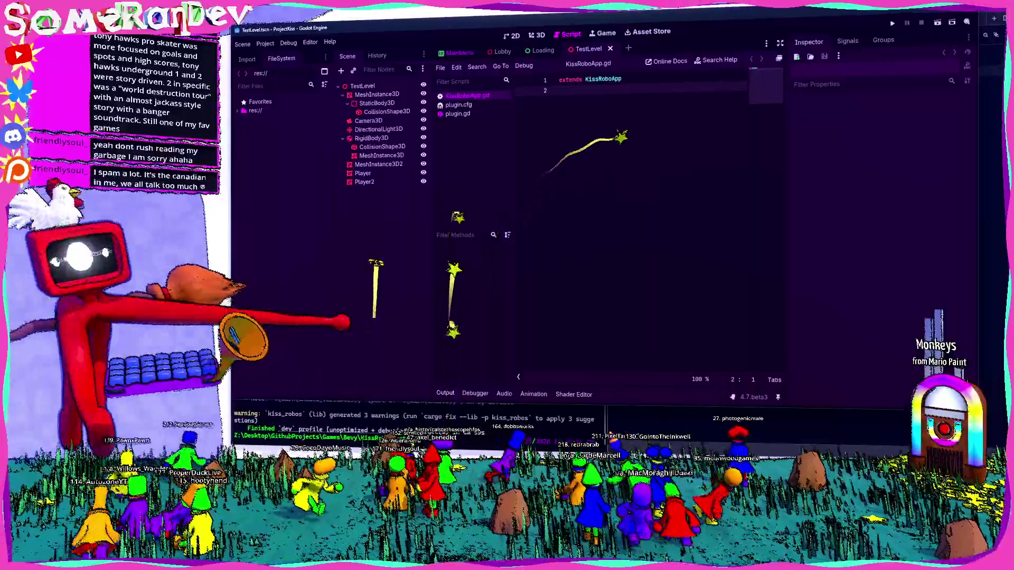
# - Expand res:// in FileSystem, resize the Scene and script docks, and run the project with F5
pyautogui.click(238, 111)
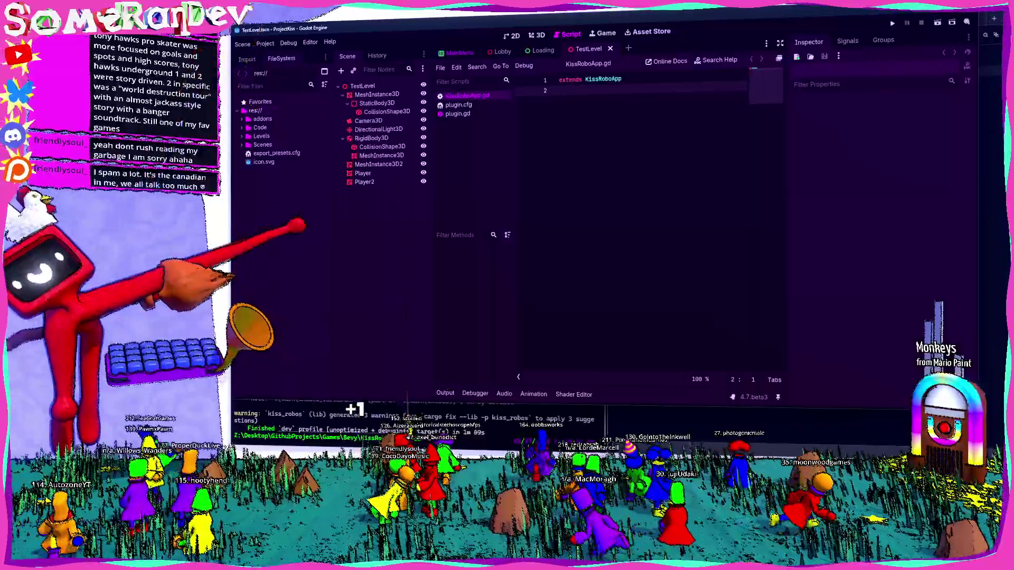
pyautogui.moveTo(328, 79); pyautogui.dragTo(315, 74)
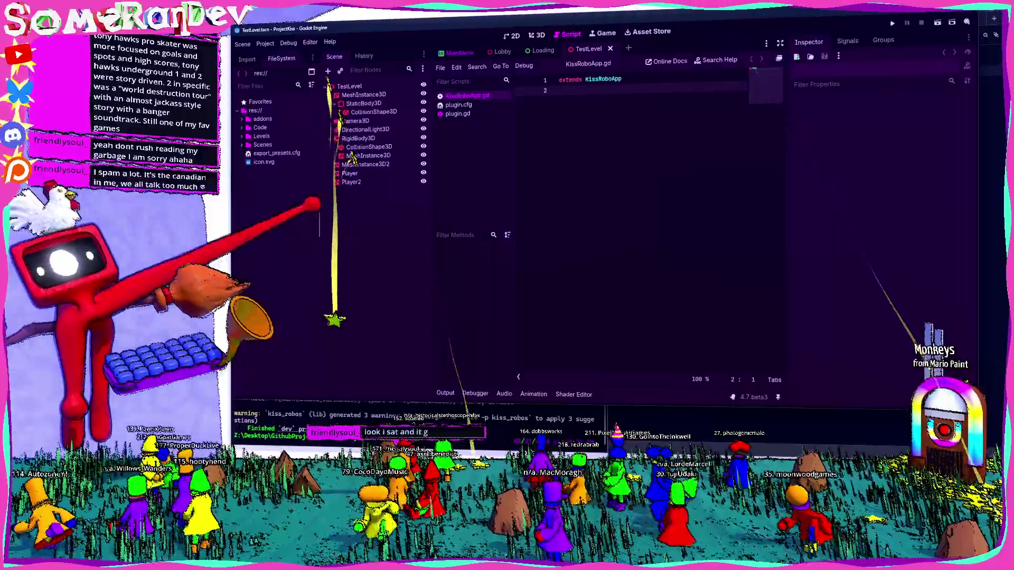
pyautogui.moveTo(431, 212); pyautogui.dragTo(417, 211)
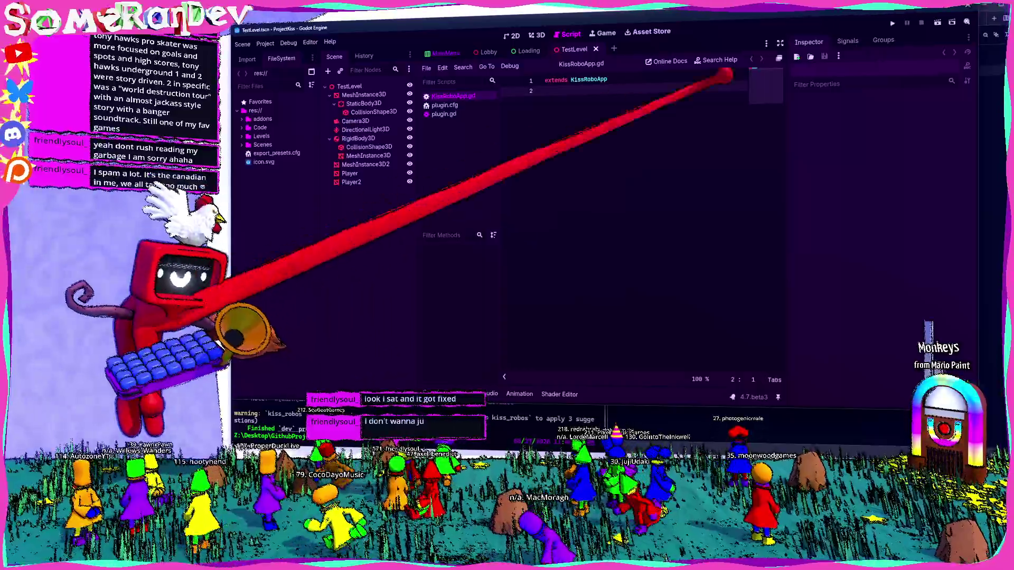
pyautogui.moveTo(787, 217); pyautogui.dragTo(825, 219)
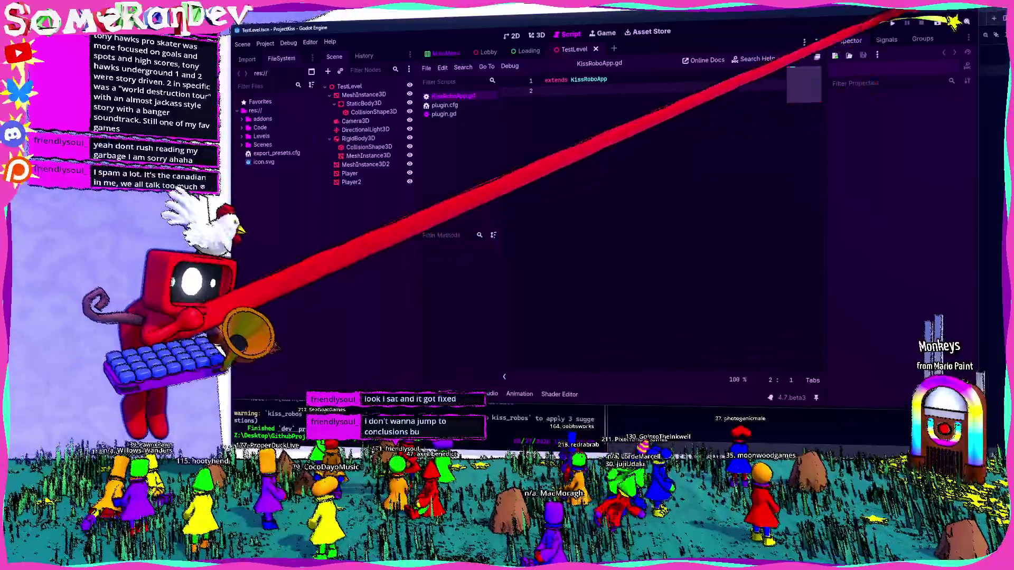
pyautogui.press('F5')
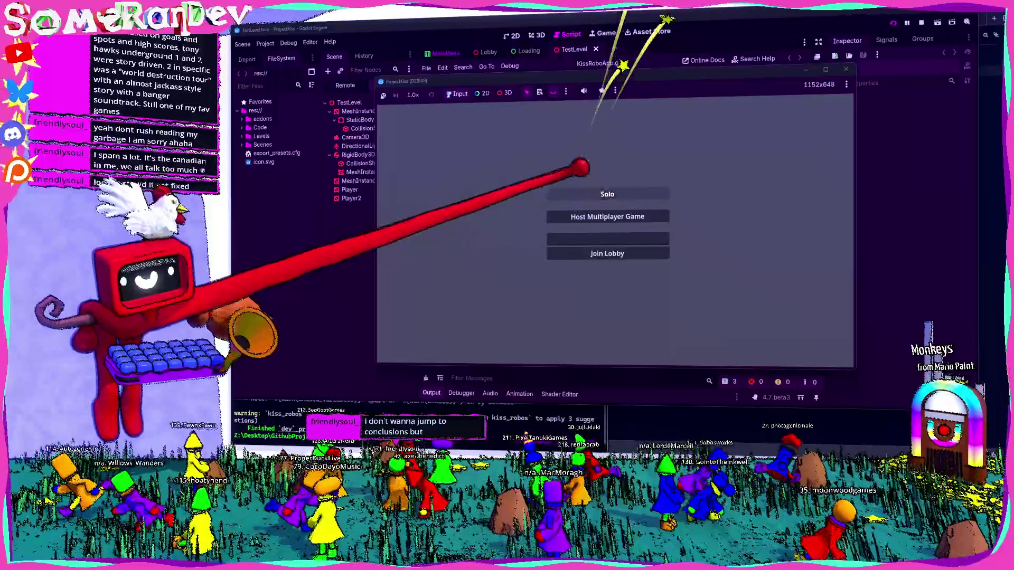
# - Start a Solo game and walk the player capsule around behind the other capsule
pyautogui.click(584, 193)
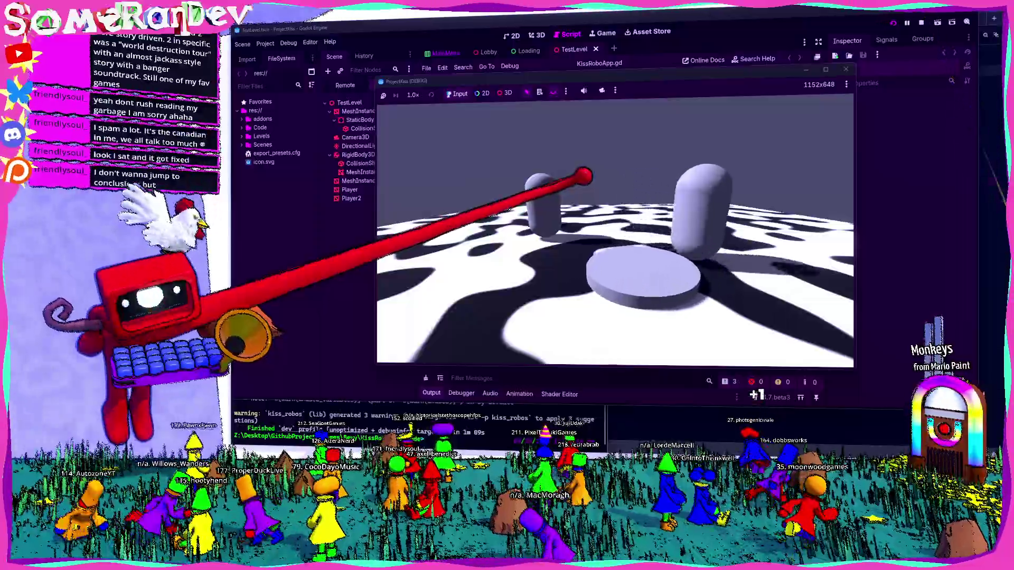
pyautogui.press('s')
pyautogui.press('w')
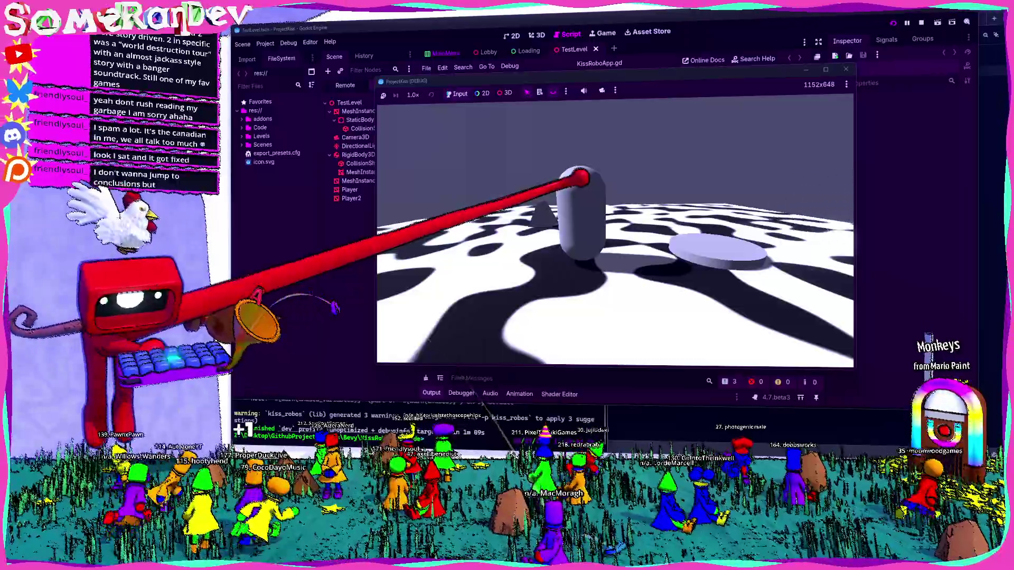
pyautogui.press('s')
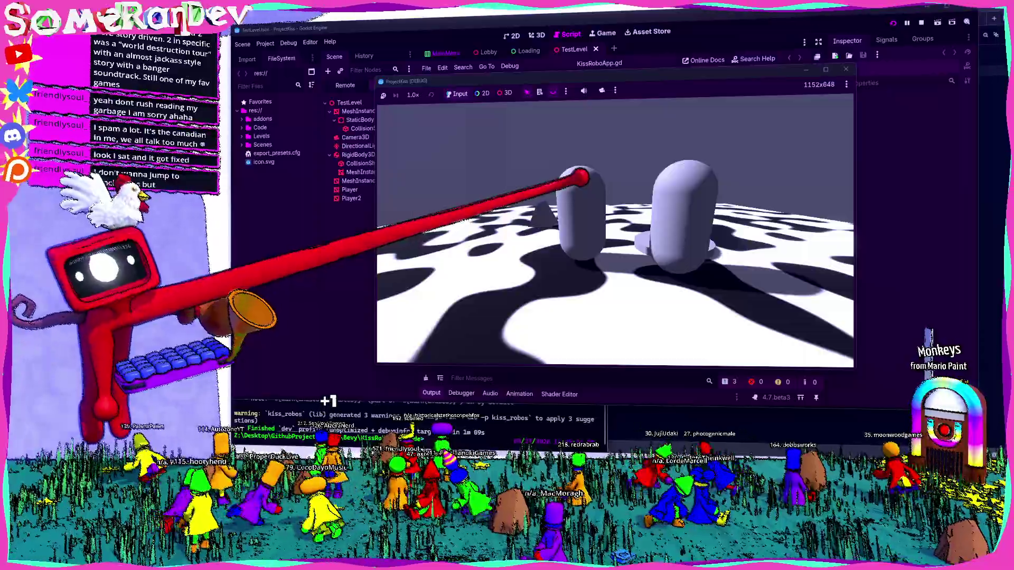
pyautogui.press('w')
pyautogui.press('w')
pyautogui.press('a')
pyautogui.press('s')
pyautogui.press('d')
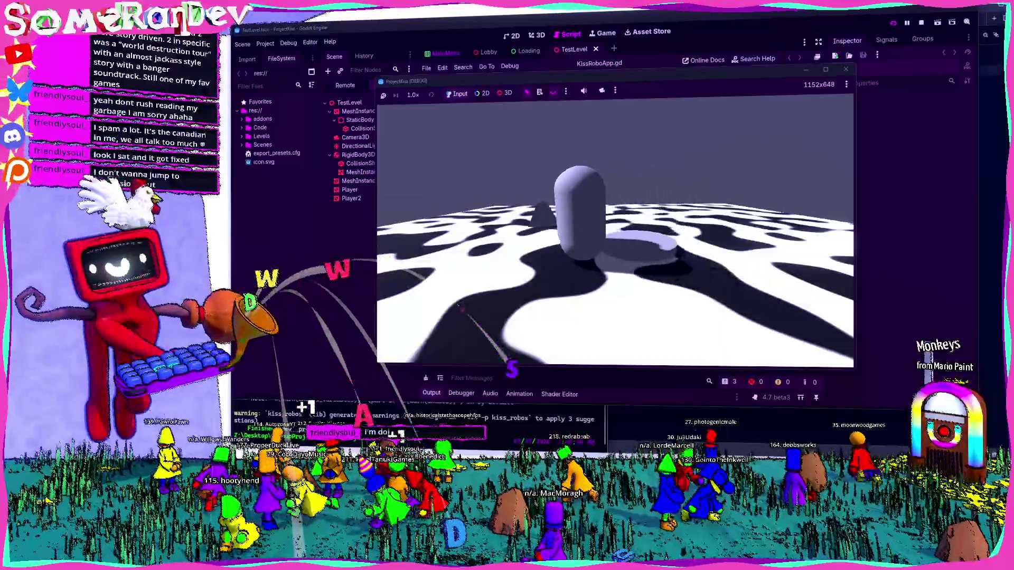
# - Steer the capsule out to the right, farther away, then back behind the other one
pyautogui.press('w')
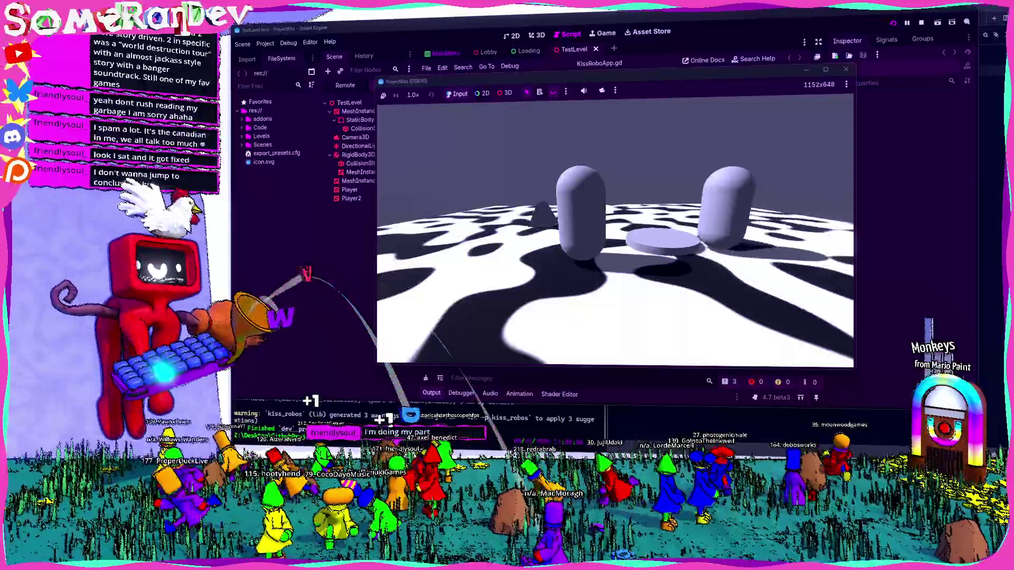
pyautogui.press('d')
pyautogui.press('w')
pyautogui.press('a')
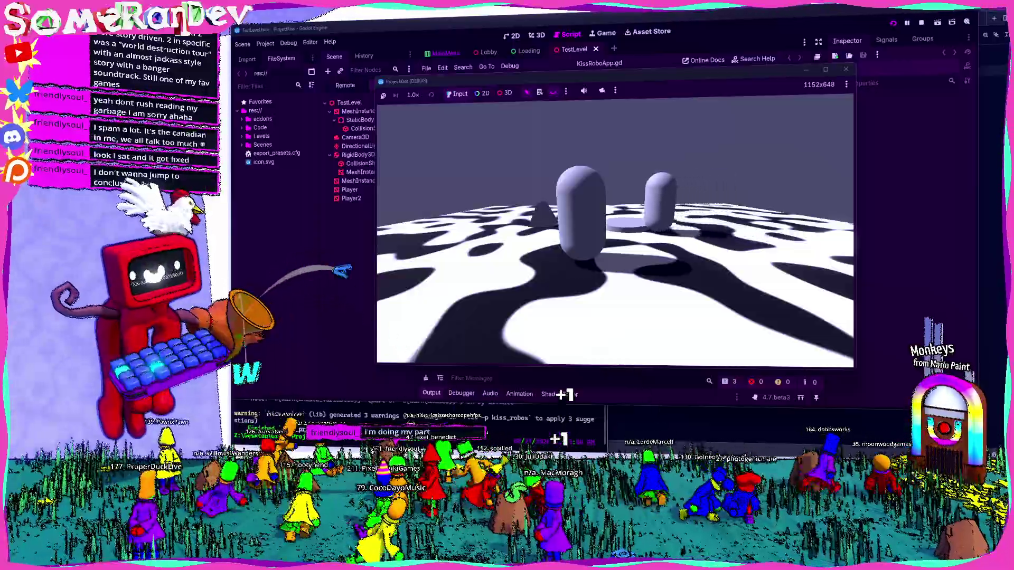
pyautogui.press('d')
pyautogui.press('w')
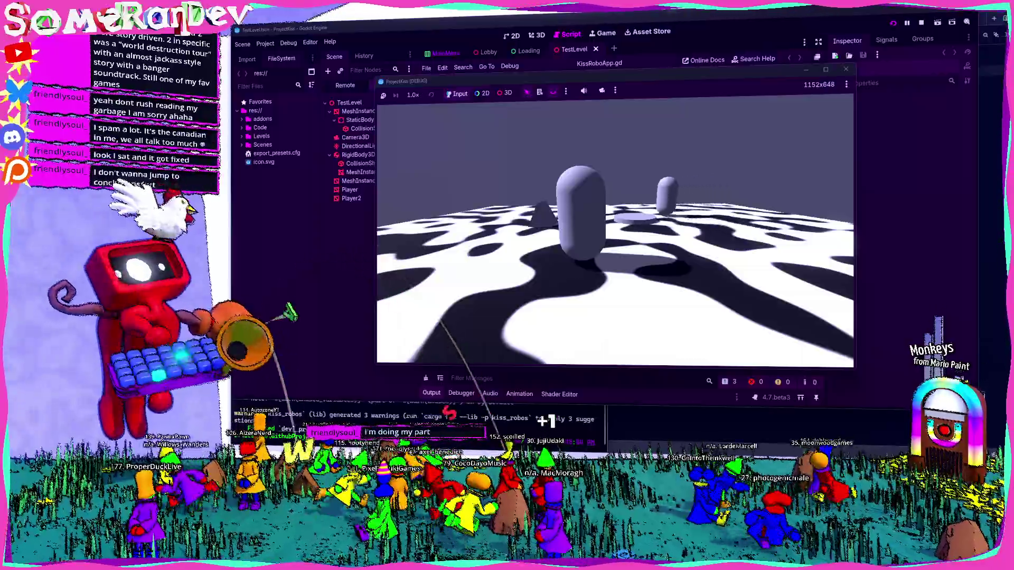
pyautogui.press('a')
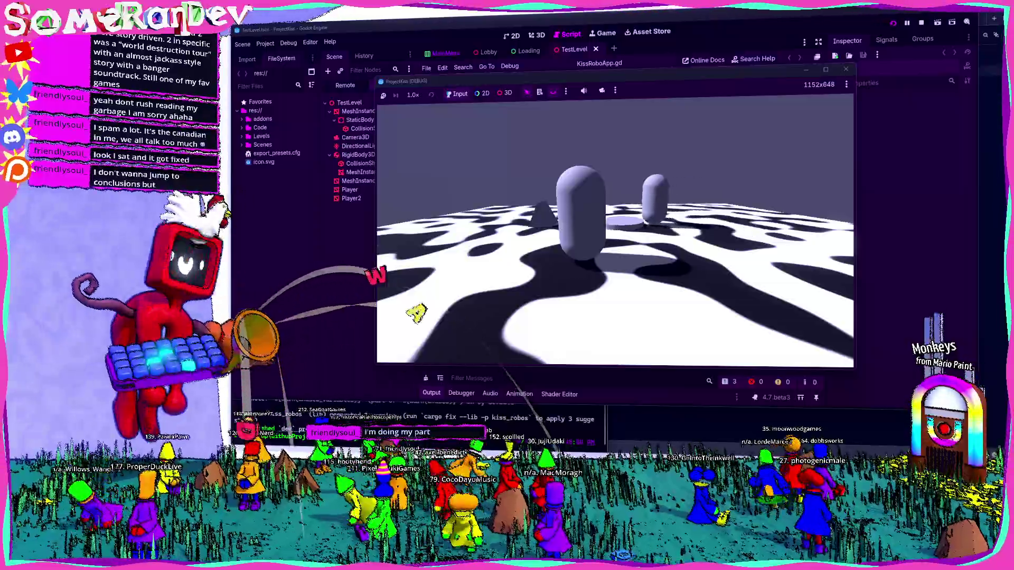
pyautogui.press('w')
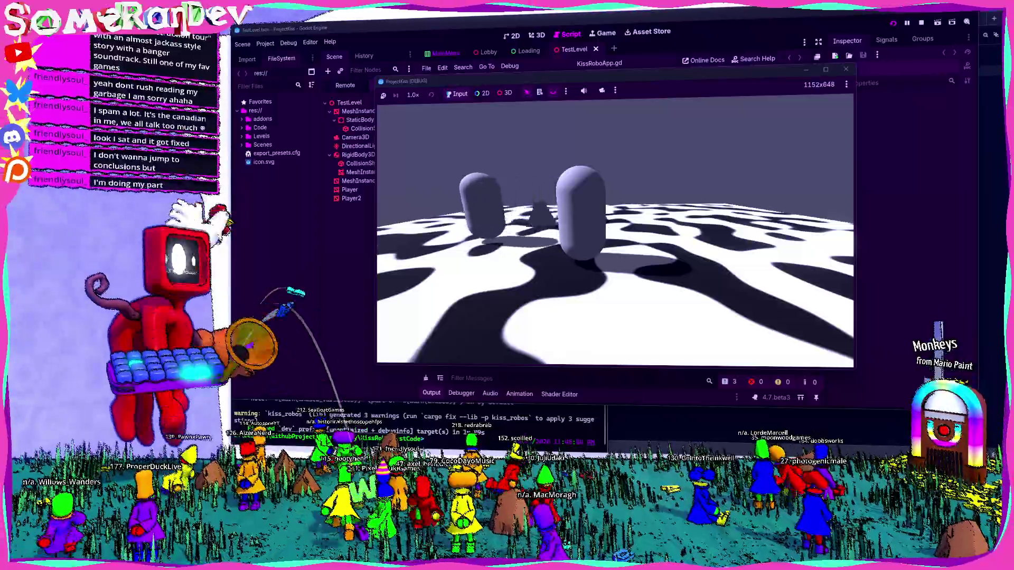
pyautogui.press('d')
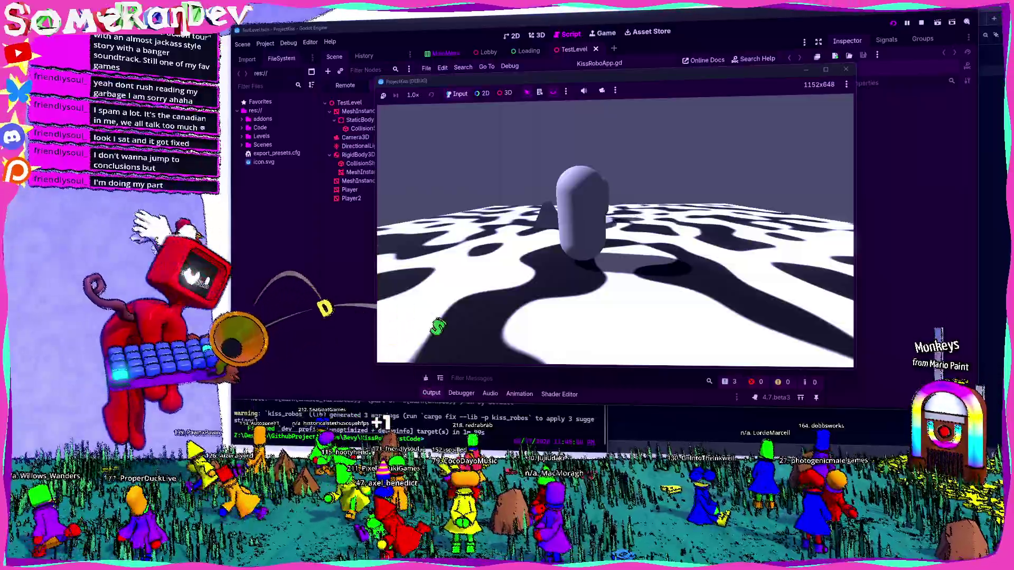
# - Move the capsule toward the camera, behind the first capsule, and back out to the right
pyautogui.press('s')
pyautogui.press('a')
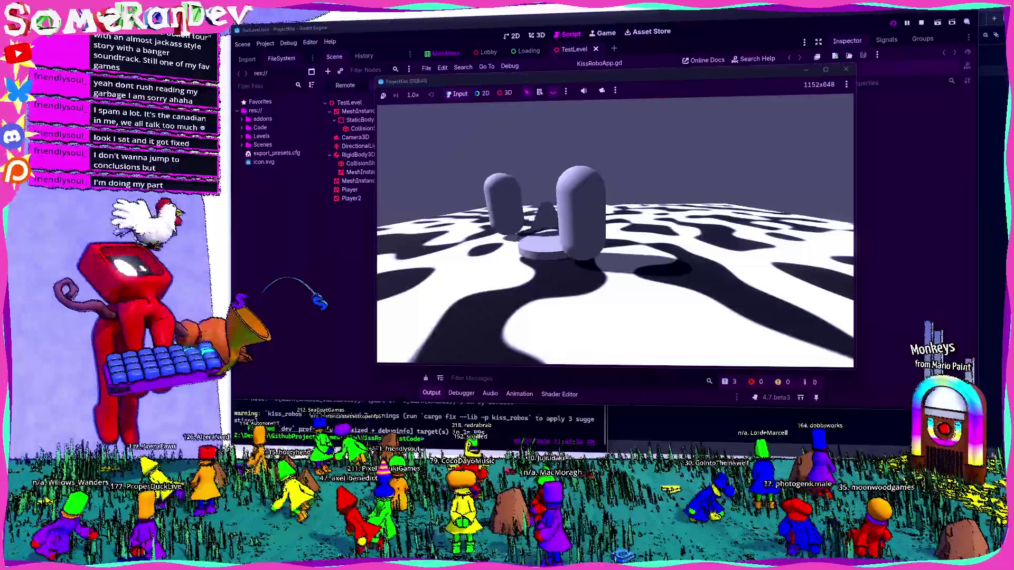
pyautogui.press('d')
pyautogui.press('s')
pyautogui.press('w')
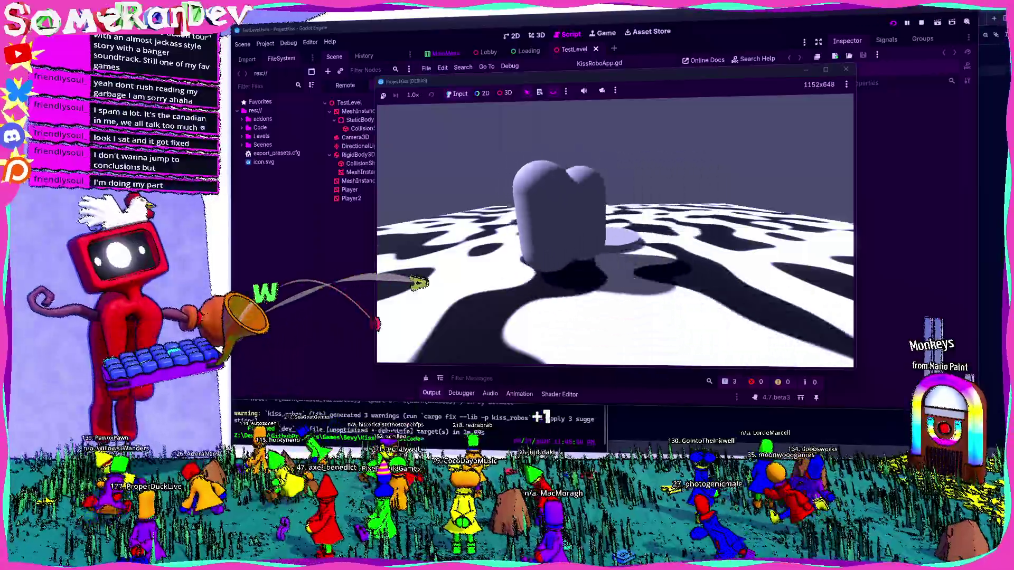
pyautogui.press('w')
pyautogui.press('d')
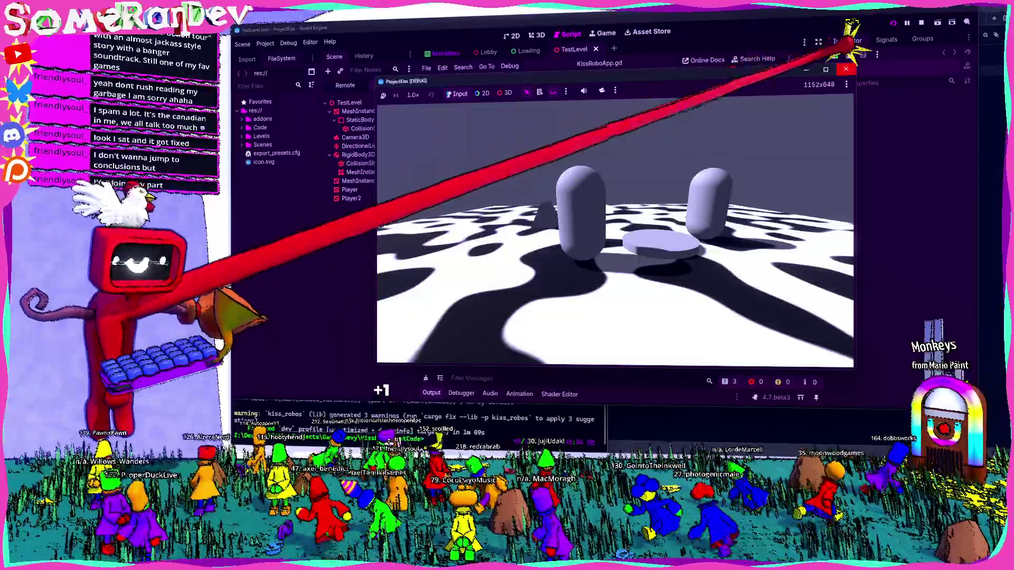
# - Stop the running test level and dismiss the export_presets.cfg context menu
pyautogui.click(846, 69)
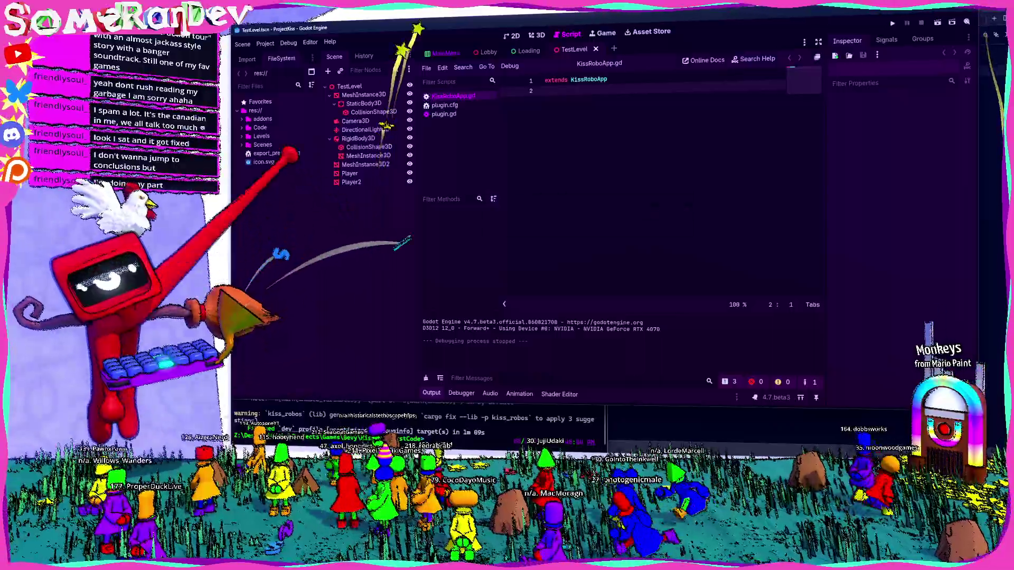
pyautogui.rightClick(272, 154)
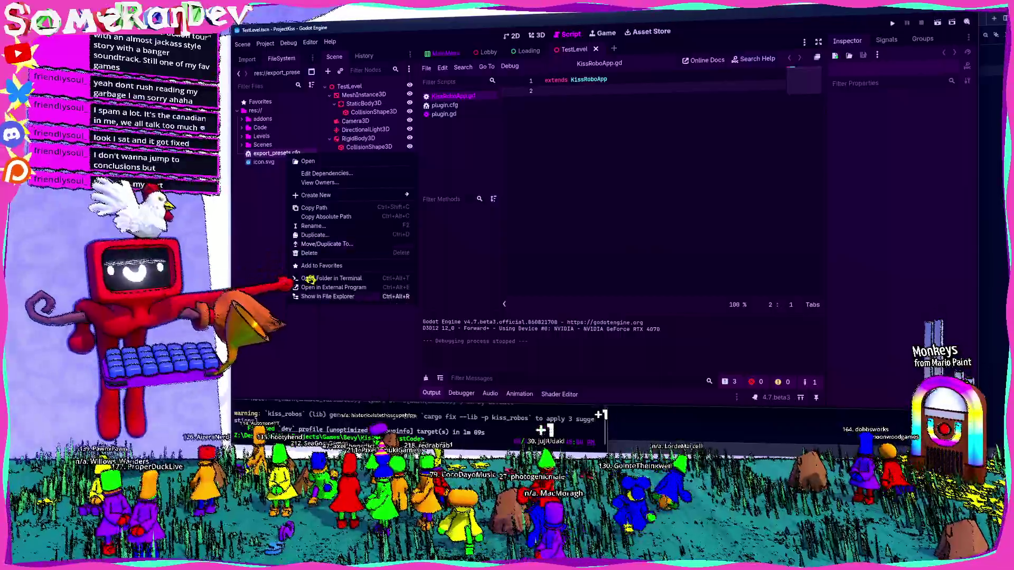
pyautogui.click(267, 155)
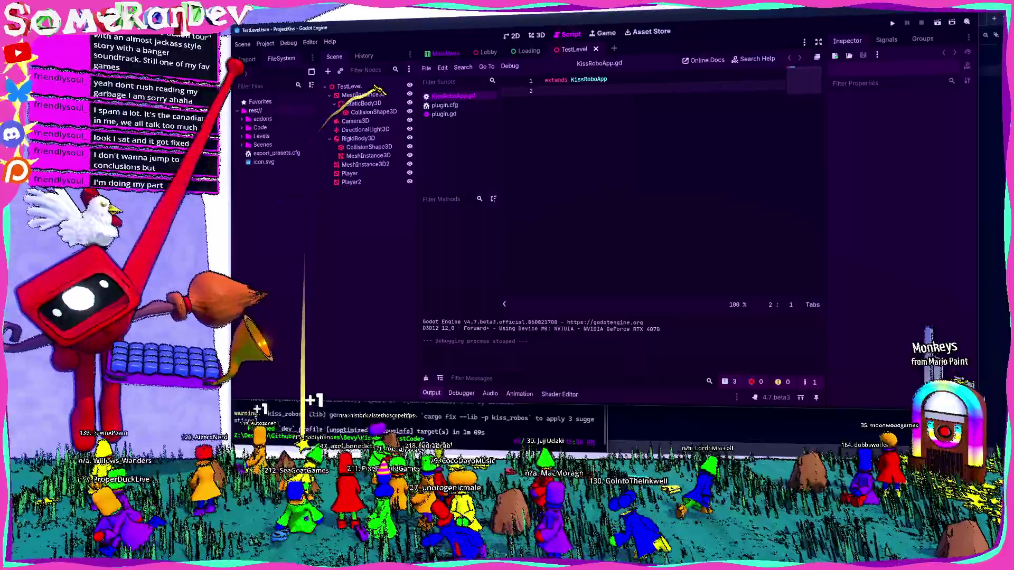
# - Create a new folder named VisualAssets in res://
pyautogui.rightClick(272, 112)
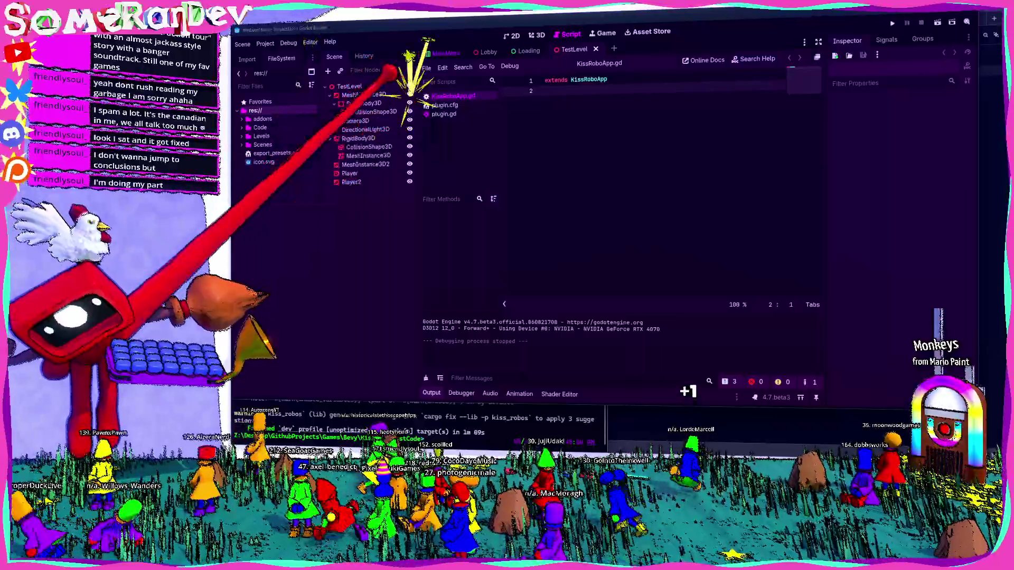
pyautogui.click(401, 119)
pyautogui.write('Vus')
pyautogui.press('BackSpace')
pyautogui.press('BackSpace')
pyautogui.write('isualAs')
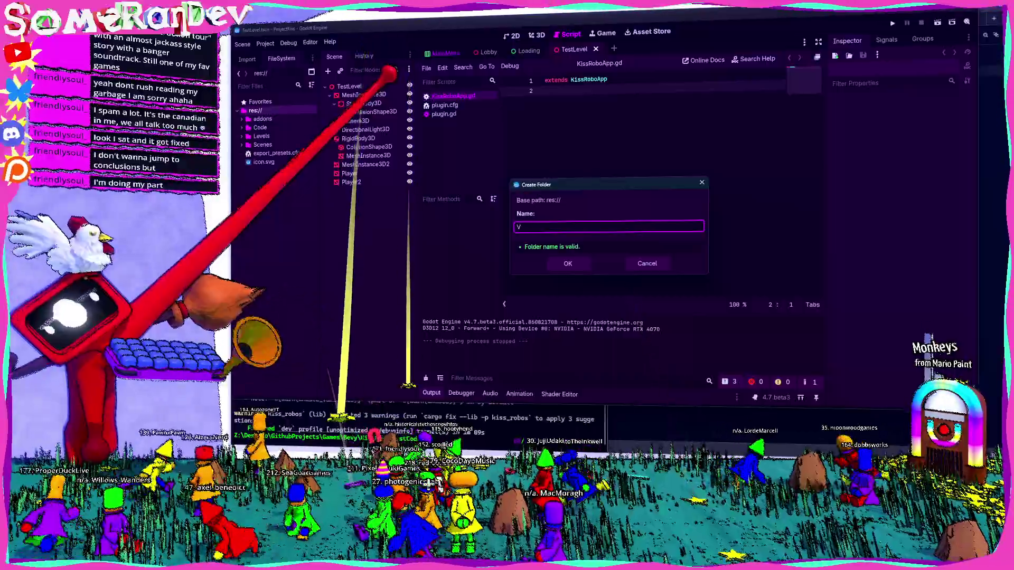
pyautogui.write('sets')
pyautogui.press('Return')
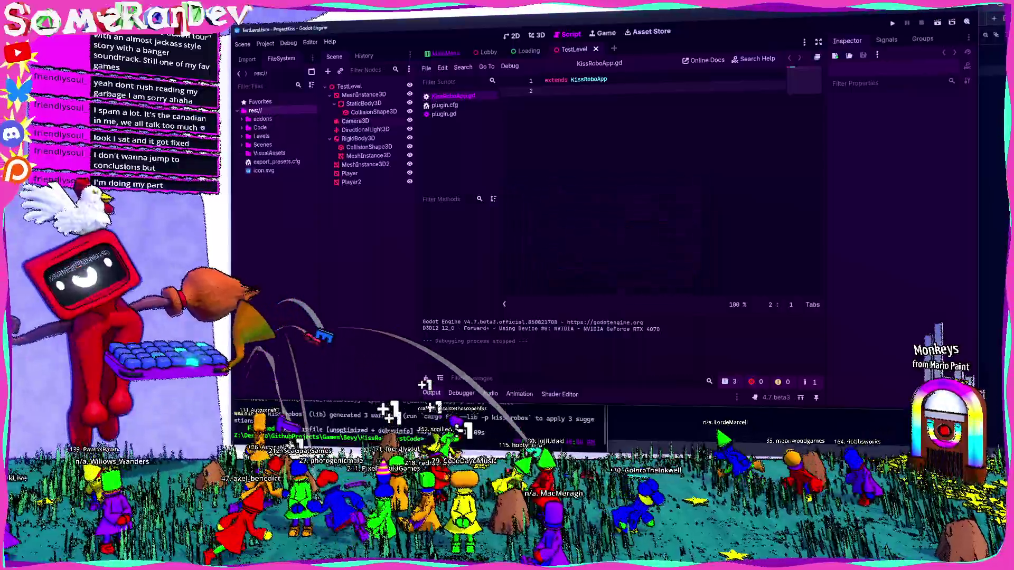